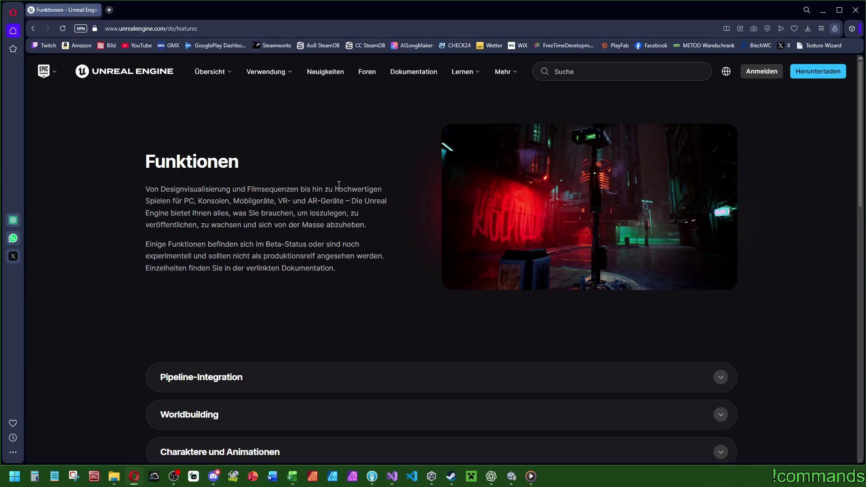
Step: Scroll the Unreal Engine features page and expand the 'Erstellung von Gameplay und Interaktivität' section
scroll(301, 187, "down", 2)
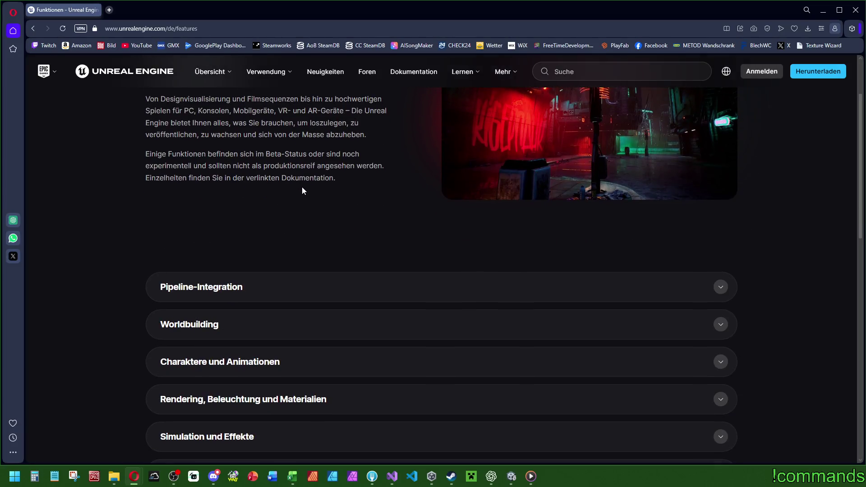
scroll(324, 175, "down", 2)
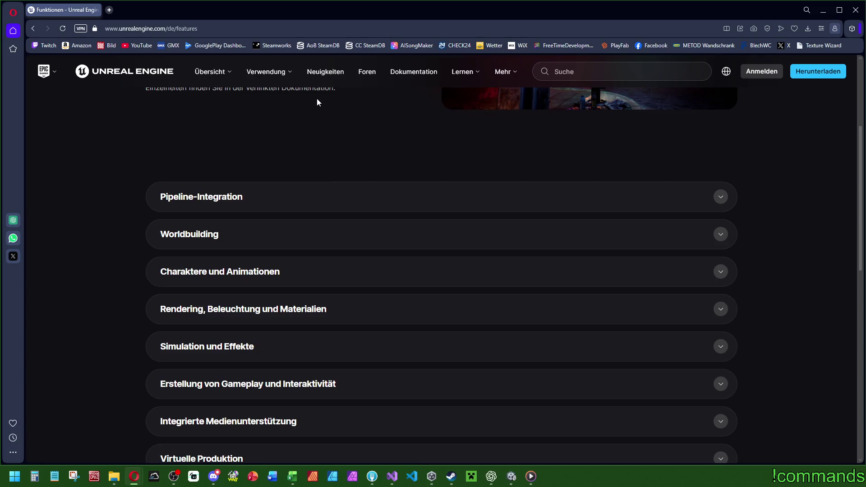
scroll(316, 101, "down", 2)
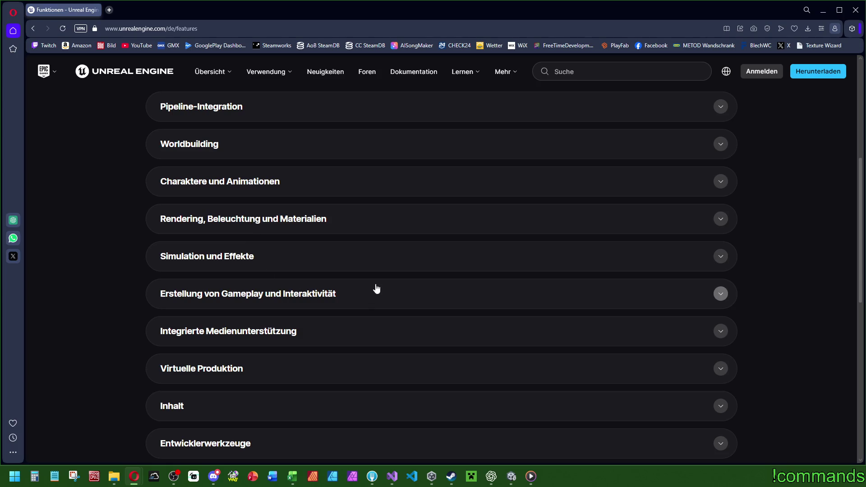
scroll(376, 288, "down", 2)
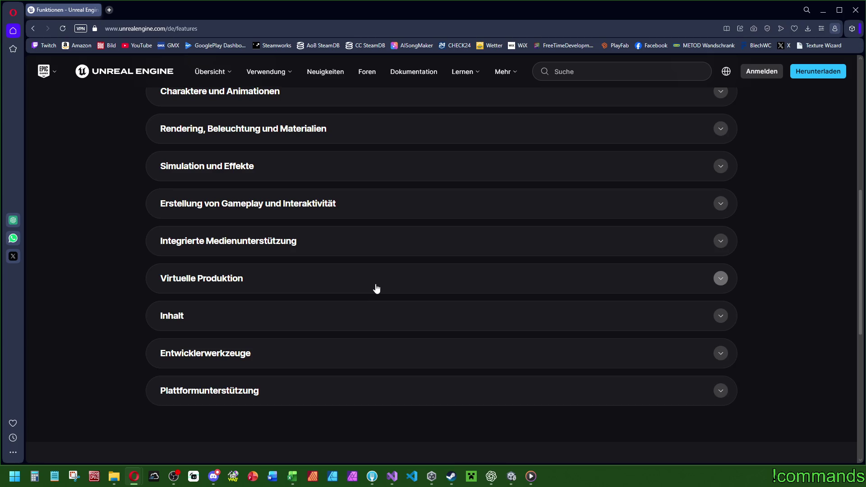
scroll(379, 285, "up", 2)
left_click(715, 296)
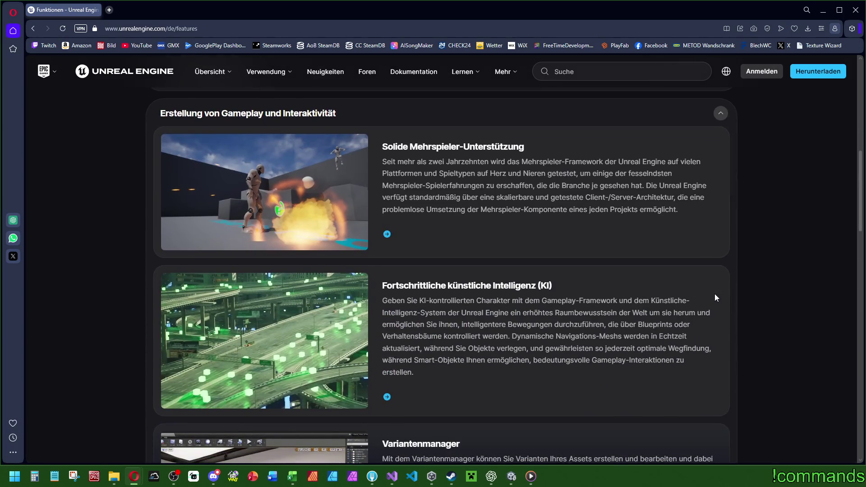
Step: Read further down and expand the 'Inhalt' section to reveal Fab-Marketplace and Beispielprojekte
scroll(715, 293, "down", 4)
scroll(714, 295, "down", 3)
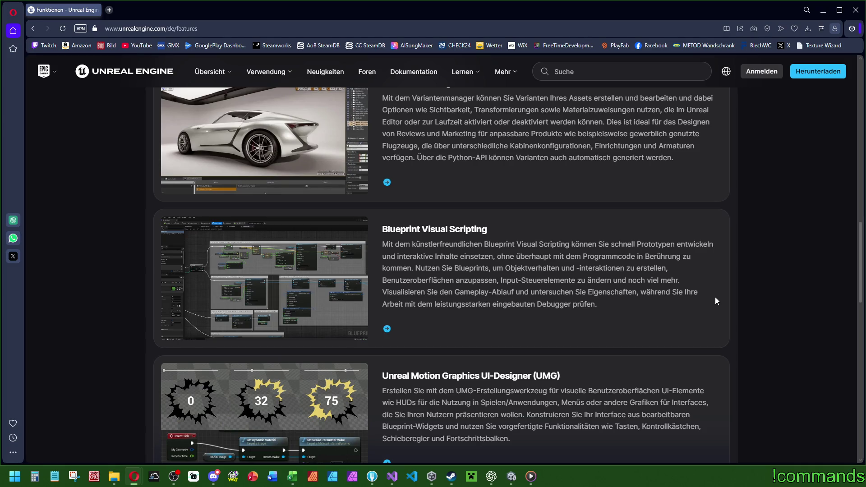
scroll(715, 296, "down", 4)
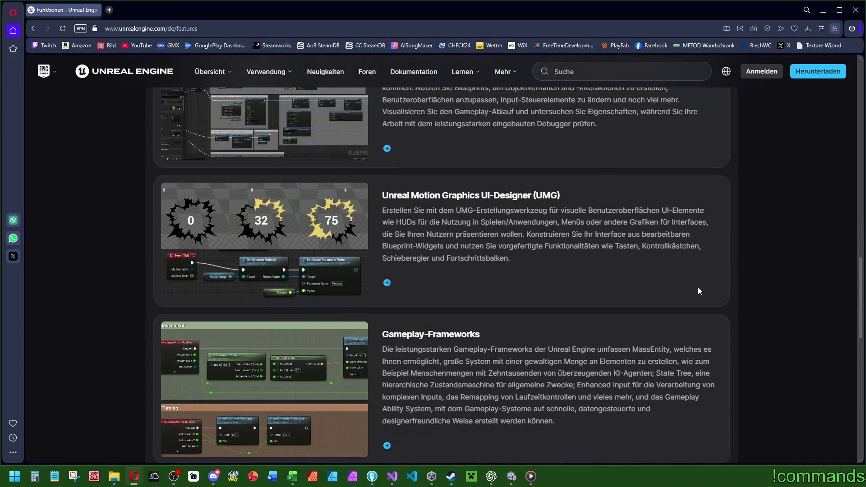
scroll(696, 287, "down", 6)
scroll(663, 293, "up", 4)
scroll(541, 292, "down", 2)
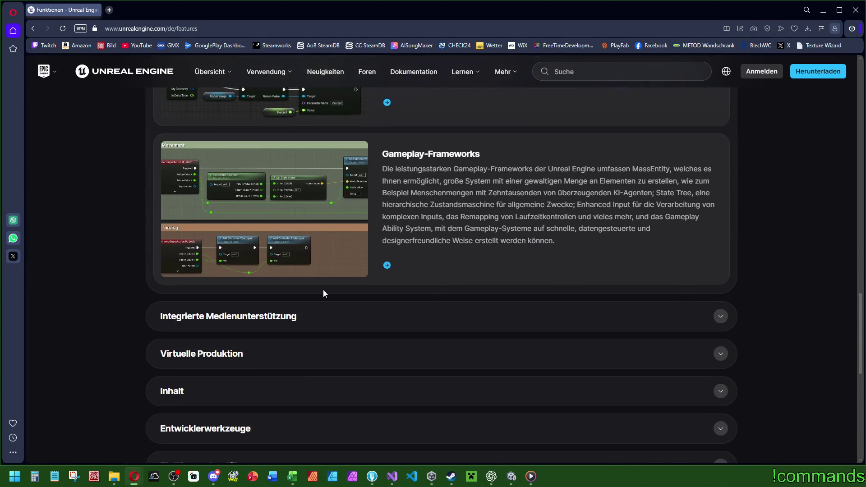
left_click(242, 393)
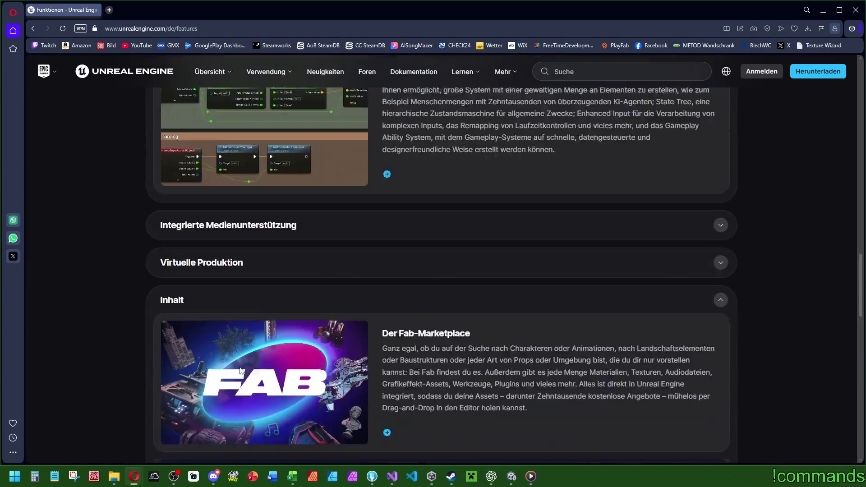
scroll(271, 331, "down", 10)
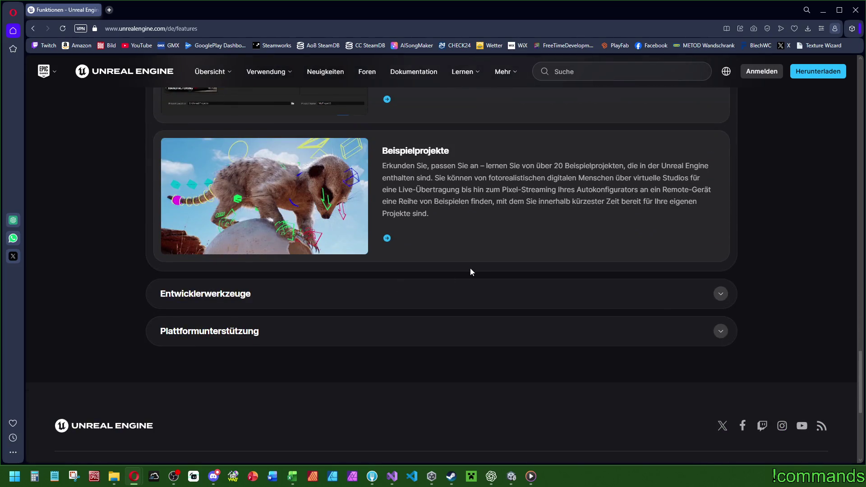
scroll(470, 272, "up", 10)
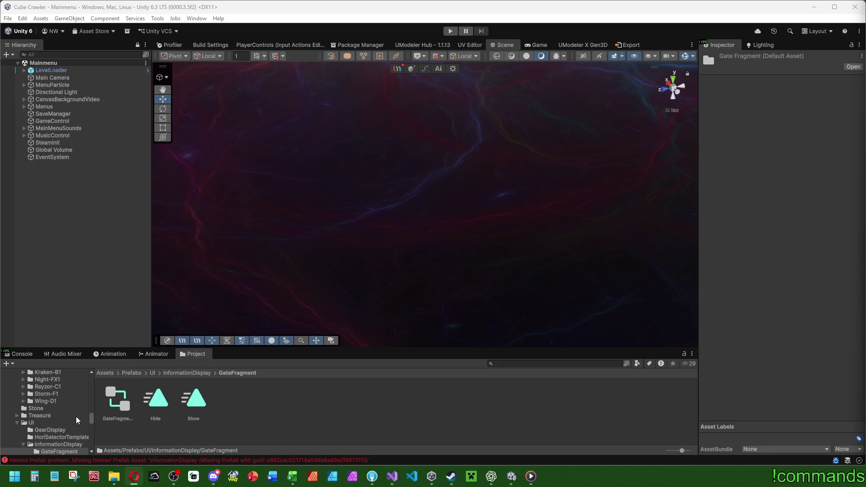
Step: Drag the splitter up to enlarge the Project panel and scroll its folder tree toward Assets/Animations
left_click_drag(276, 348, 279, 333)
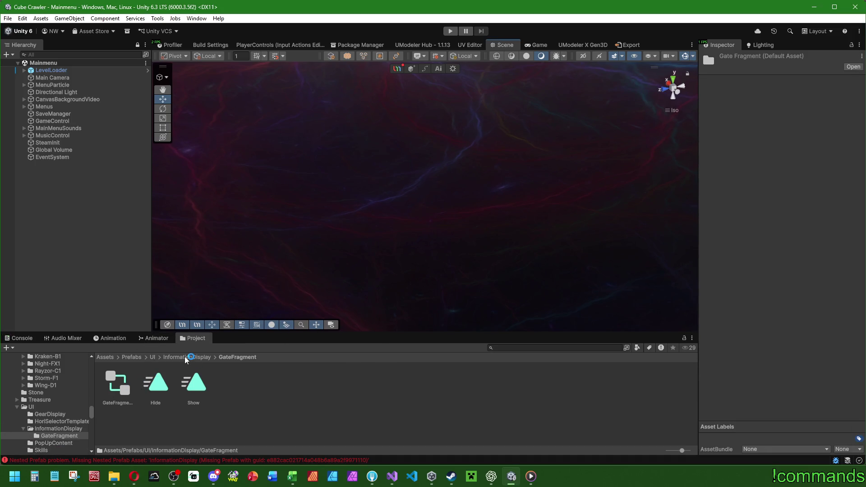
scroll(59, 410, "up", 10)
scroll(71, 412, "down", 15)
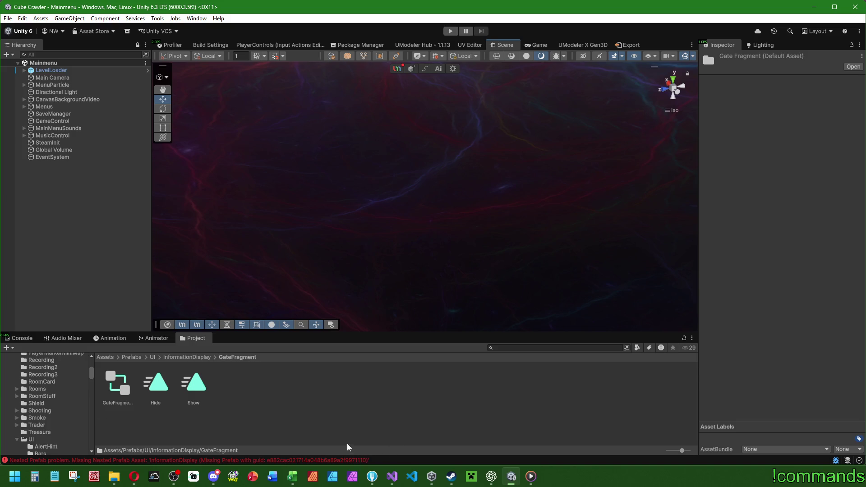
mouse_move(429, 477)
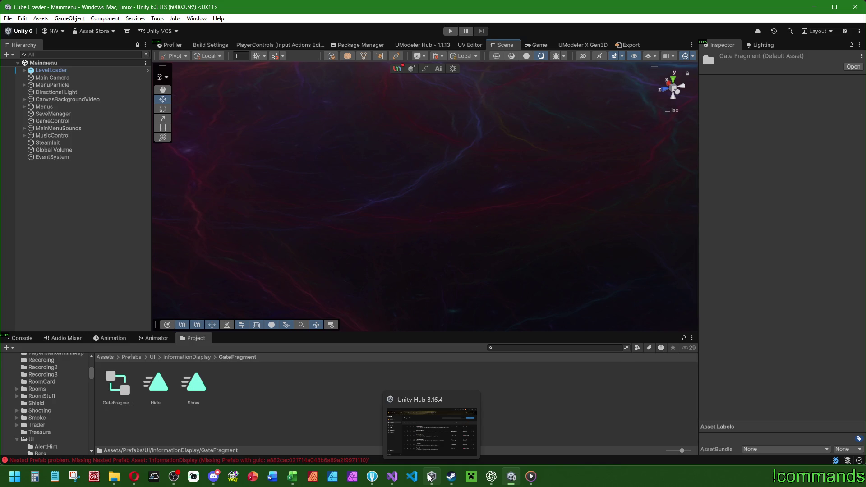
scroll(53, 411, "up", 15)
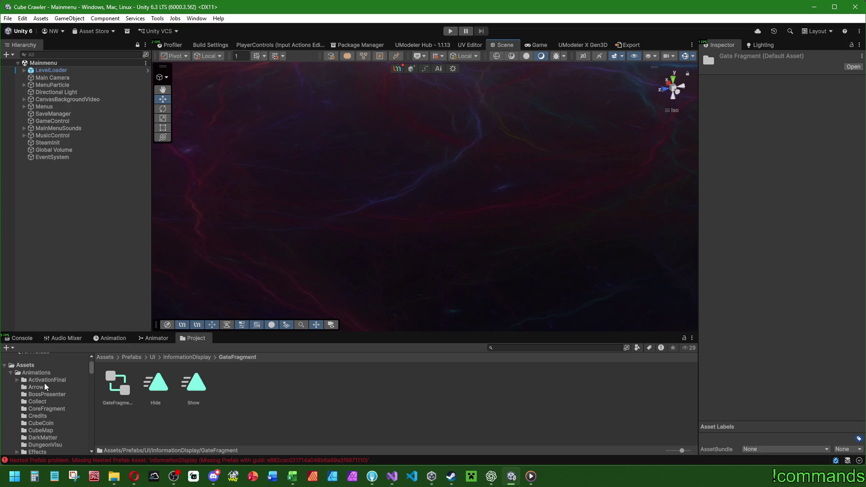
Step: Open the Animations/UI/InformationDisplay folder in the Project window
left_click(17, 379)
left_click(17, 379)
scroll(37, 383, "down", 10)
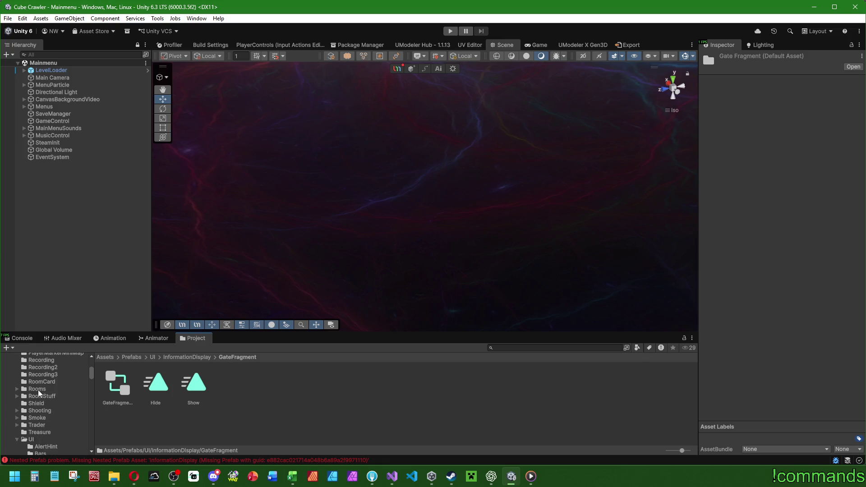
scroll(39, 402, "down", 10)
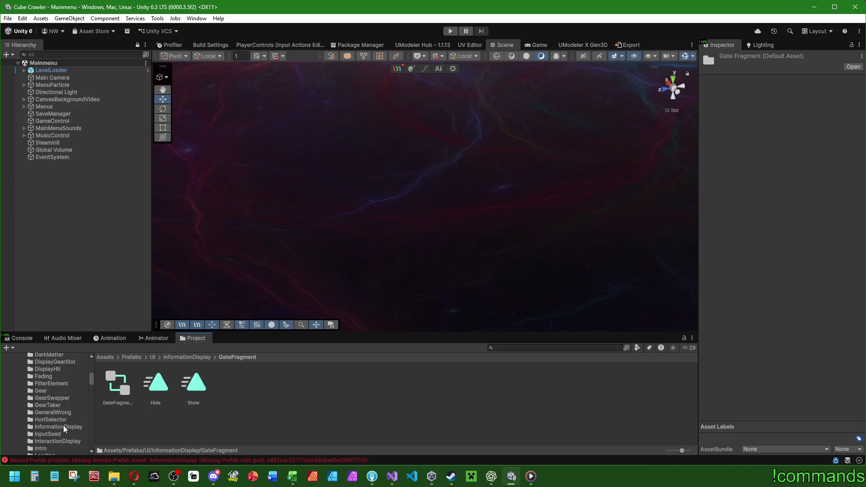
left_click(63, 427)
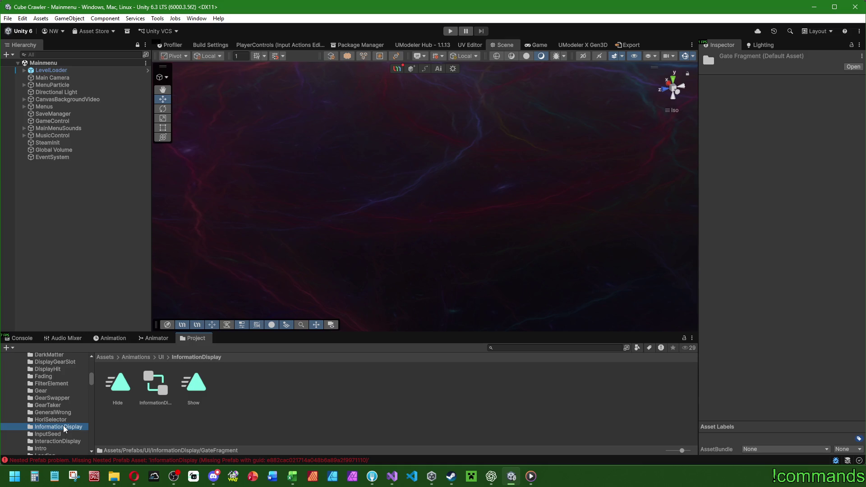
Step: Delete the Hide clip, the InformationDisplay animator controller and the Show clip
left_click(113, 388)
key("Delete")
left_click(455, 256)
left_click(128, 388)
key("Delete")
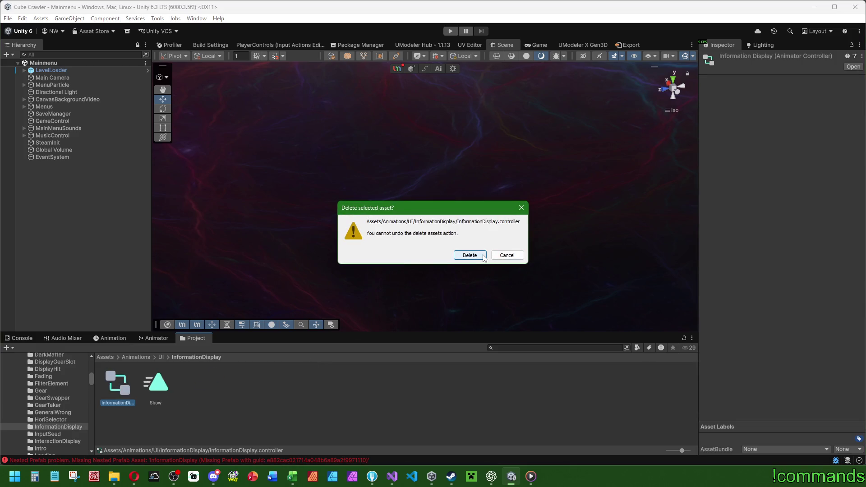
left_click(469, 255)
left_click(157, 385)
key("Delete")
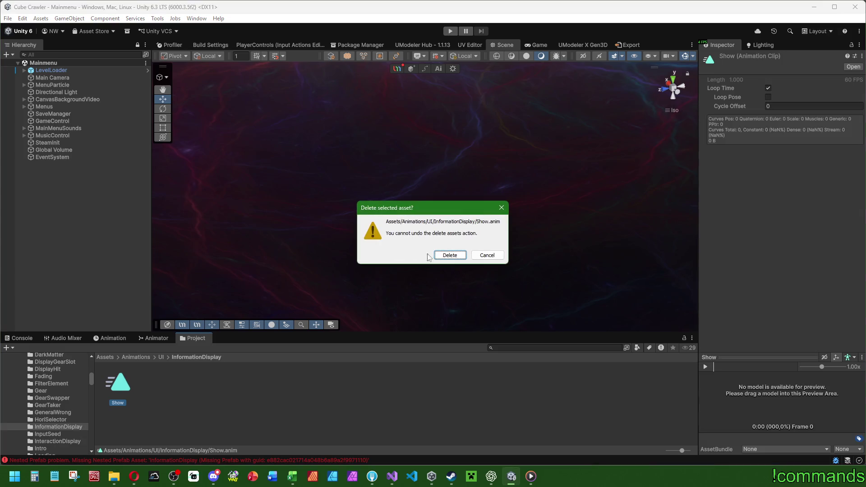
left_click(447, 255)
Step: Start a new folder in InformationDisplay, then cancel it
right_click(155, 395)
mouse_move(243, 137)
left_click(361, 139)
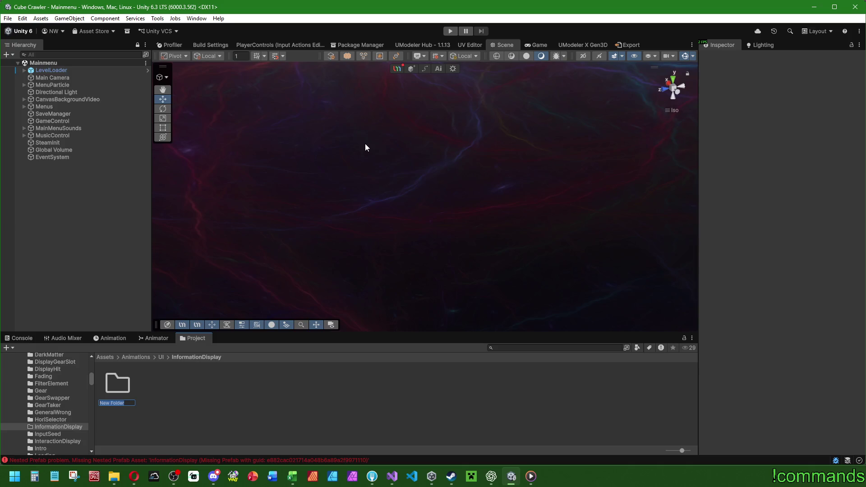
key("Escape")
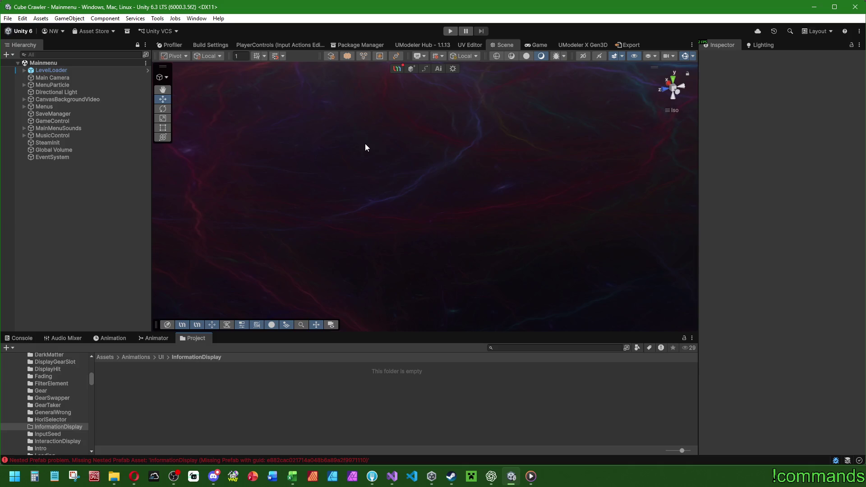
Step: Browse from the Assets root into Prefabs/UI/InformationDisplay
scroll(62, 411, "up", 10)
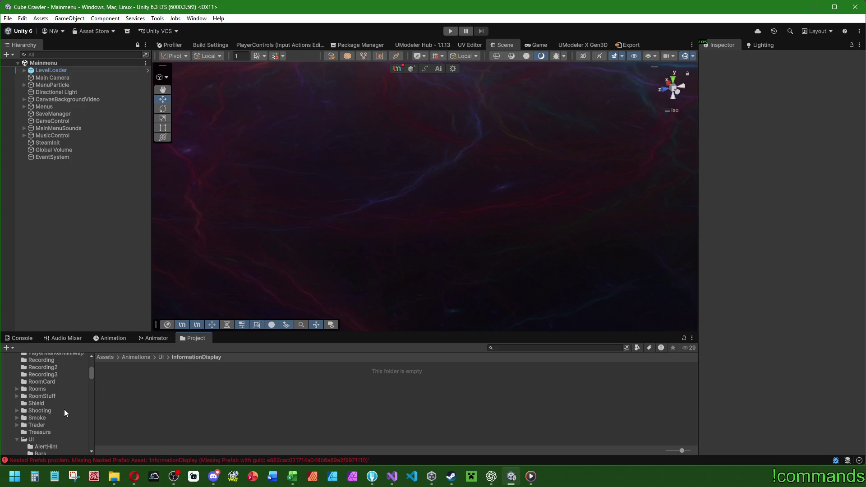
left_click(107, 357)
scroll(318, 400, "down", 5)
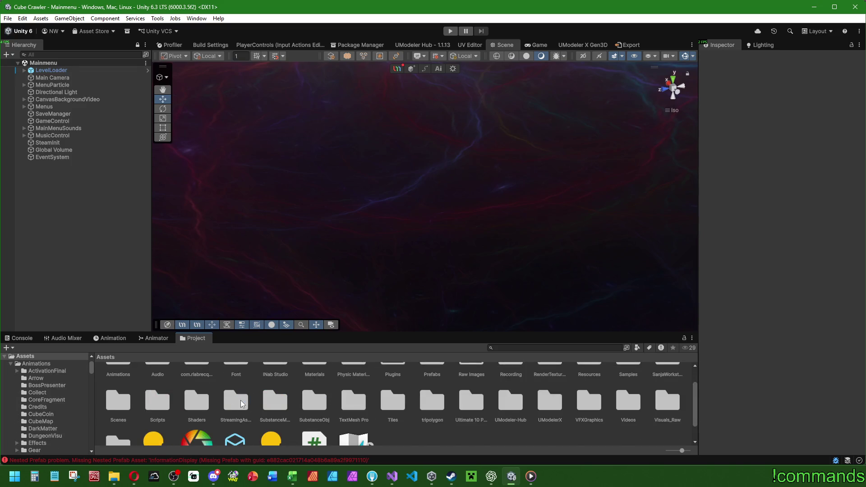
scroll(240, 400, "up", 3)
double_click(422, 393)
scroll(241, 398, "down", 1)
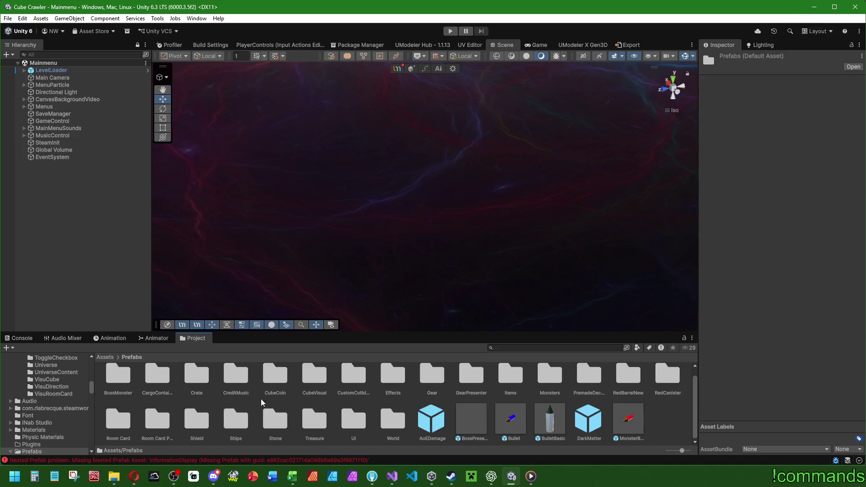
double_click(358, 426)
scroll(163, 396, "up", 1)
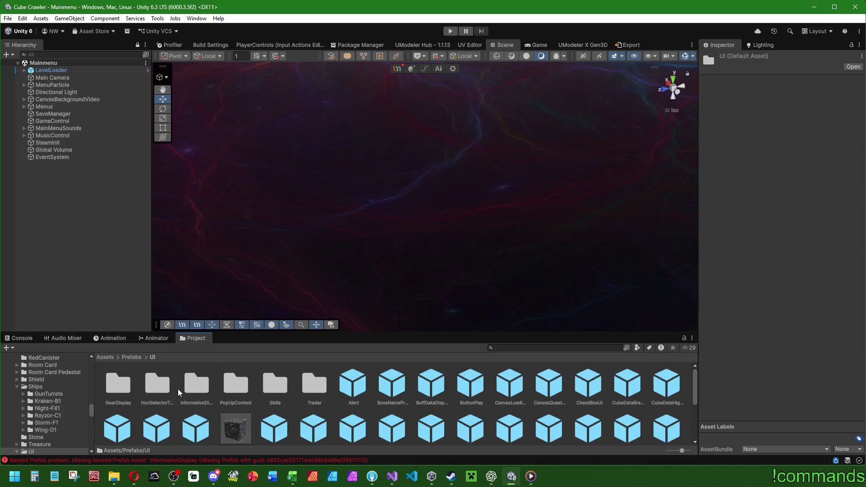
double_click(202, 386)
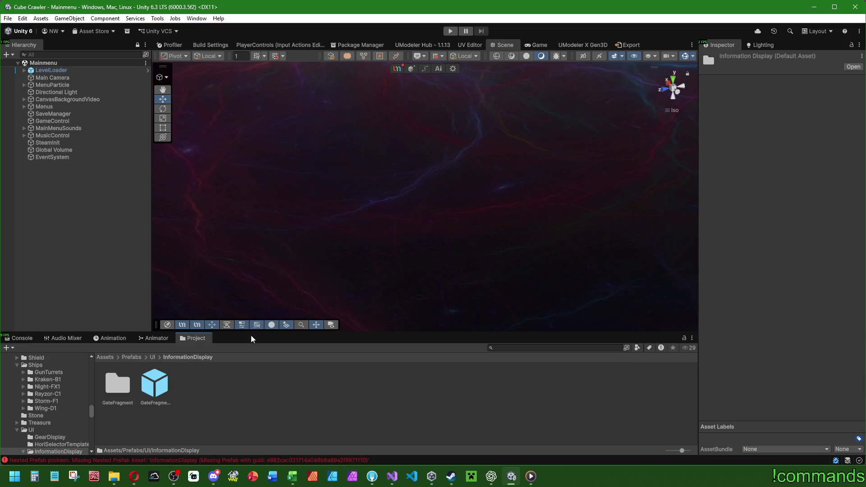
Step: Check the GateFragment subfolder, then briefly open and exit the GateFragmentDisplay prefab
double_click(117, 384)
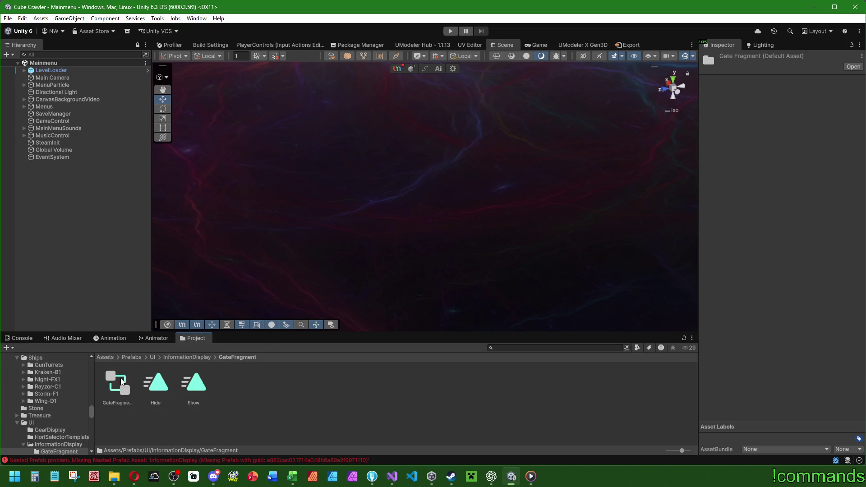
left_click(185, 355)
double_click(152, 388)
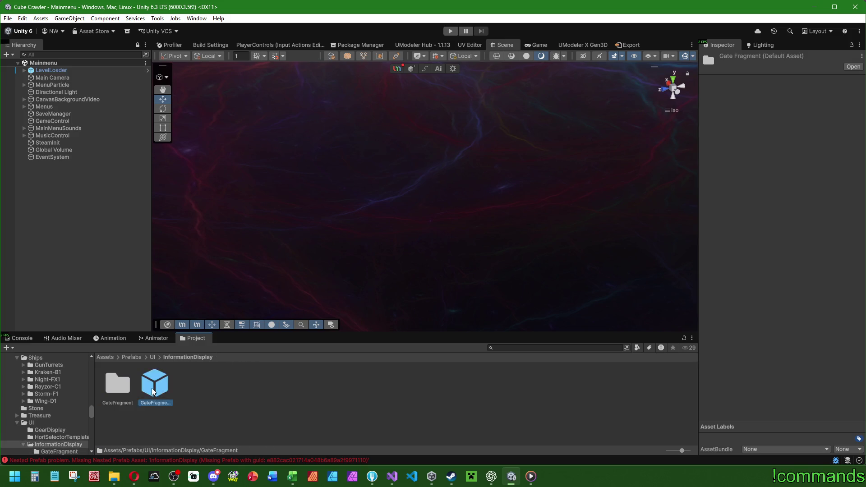
left_click(5, 65)
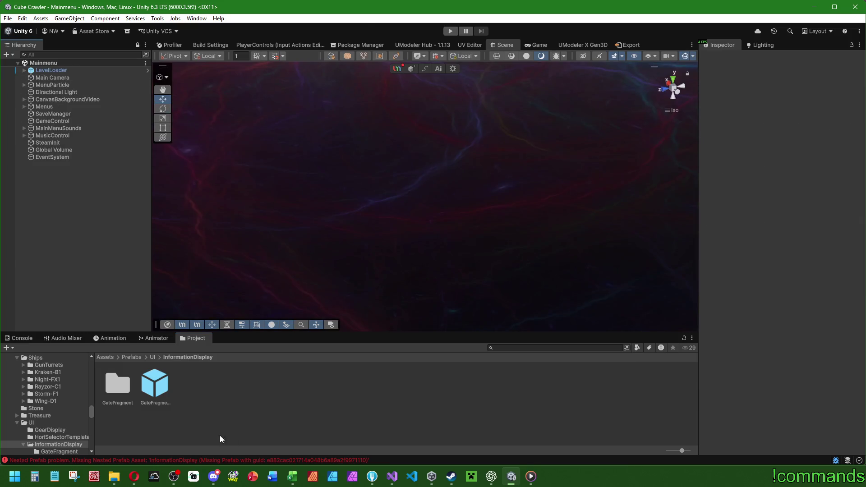
Step: Re-enter InformationDisplay's GateFragment subfolder from Prefabs/UI, then return to InformationDisplay
left_click(152, 357)
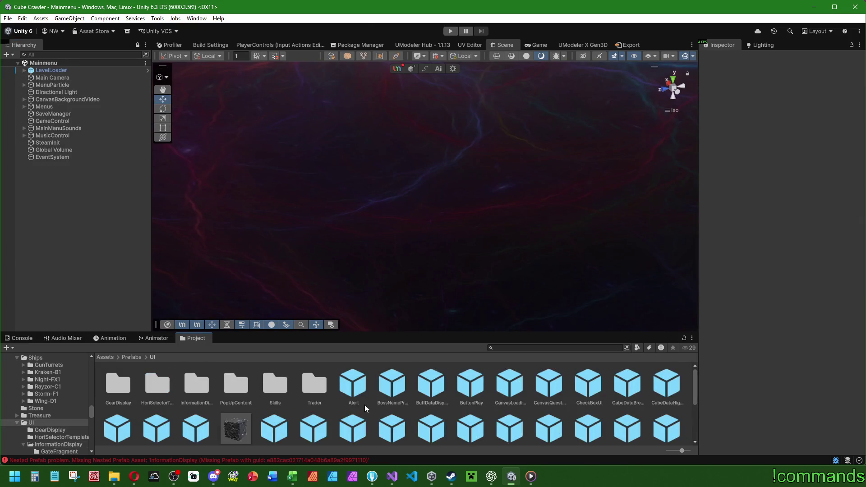
scroll(364, 404, "down", 2)
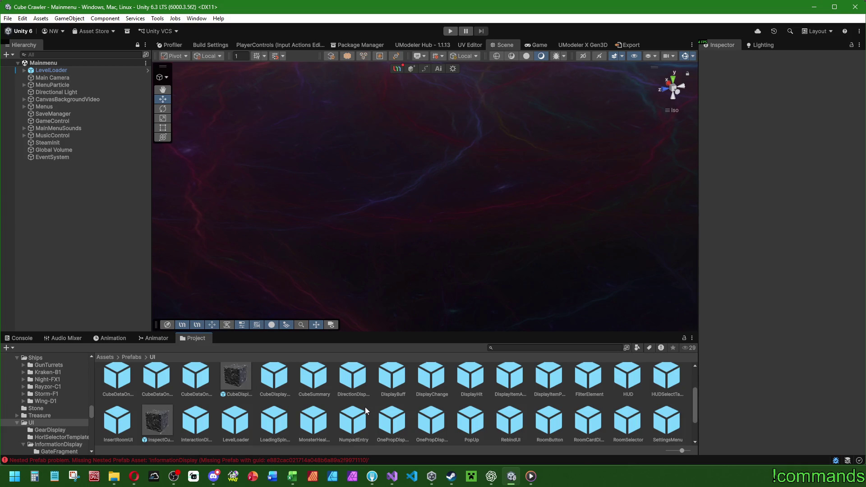
scroll(364, 407, "up", 2)
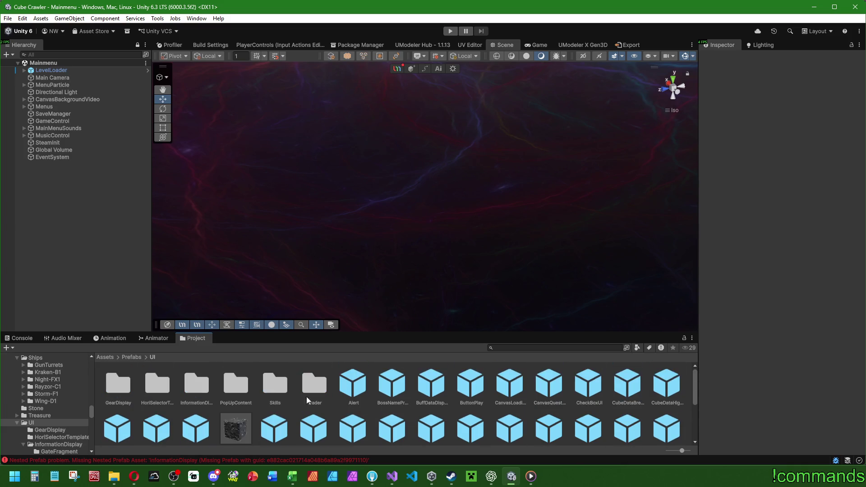
double_click(204, 380)
double_click(122, 381)
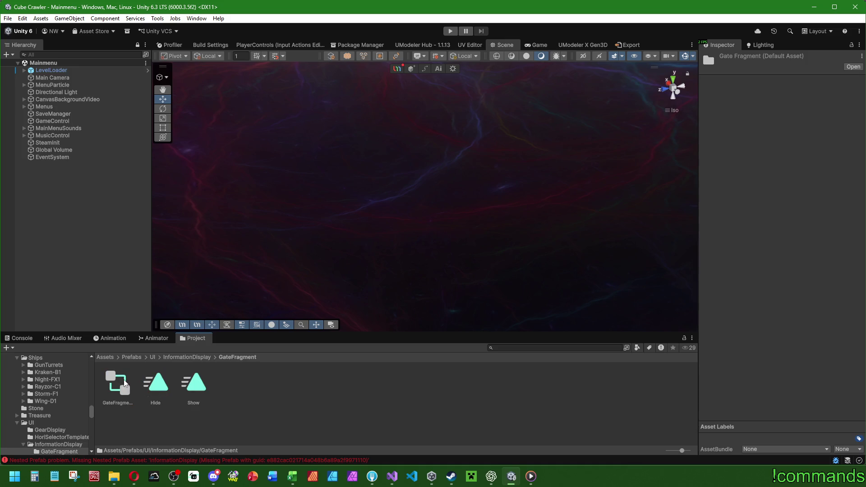
key("BackSpace")
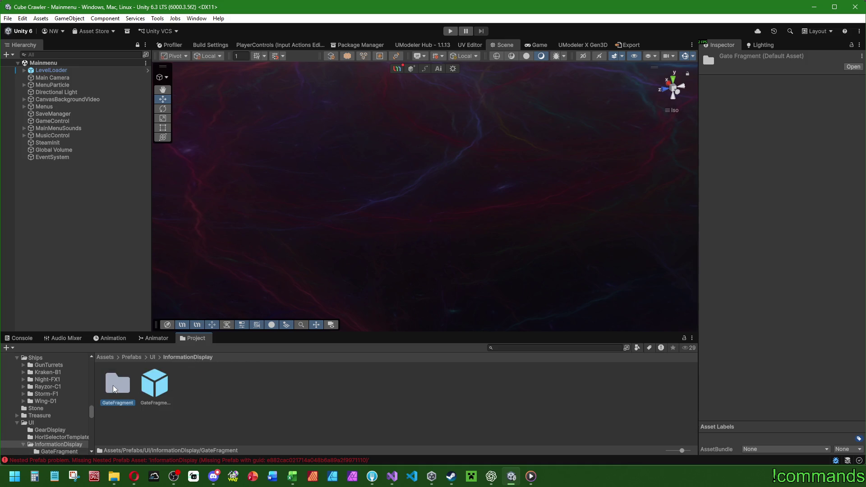
scroll(93, 405, "down", 5)
scroll(94, 382, "up", 10)
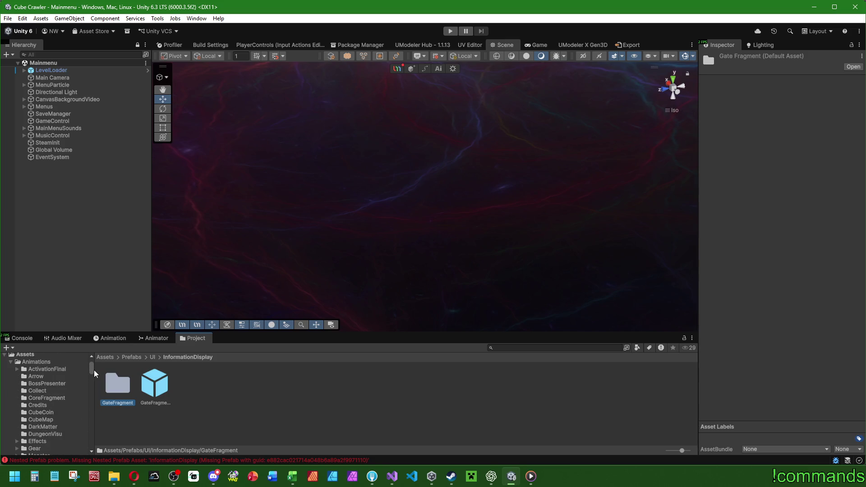
scroll(53, 383, "down", 15)
scroll(50, 383, "down", 6)
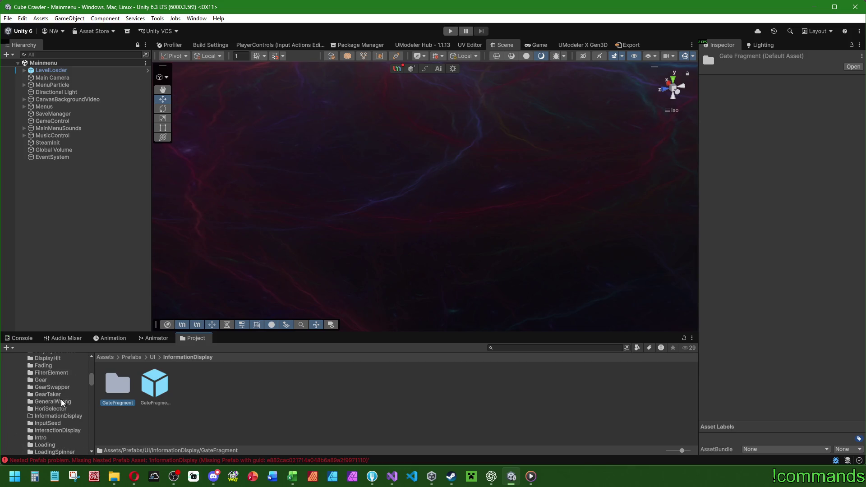
Step: Move the GateFragment folder into Animations/UI/InformationDisplay and verify its Hide and Show clips
left_click_drag(120, 410, 53, 415)
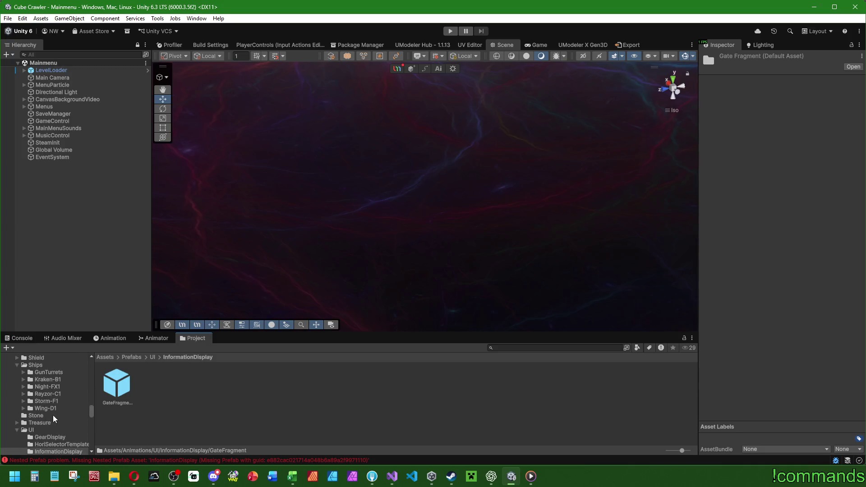
scroll(54, 416, "down", 5)
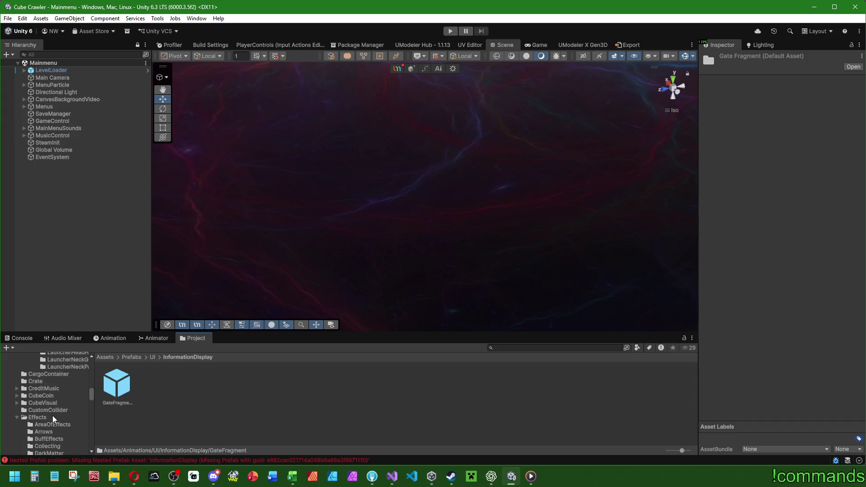
scroll(53, 415, "up", 5)
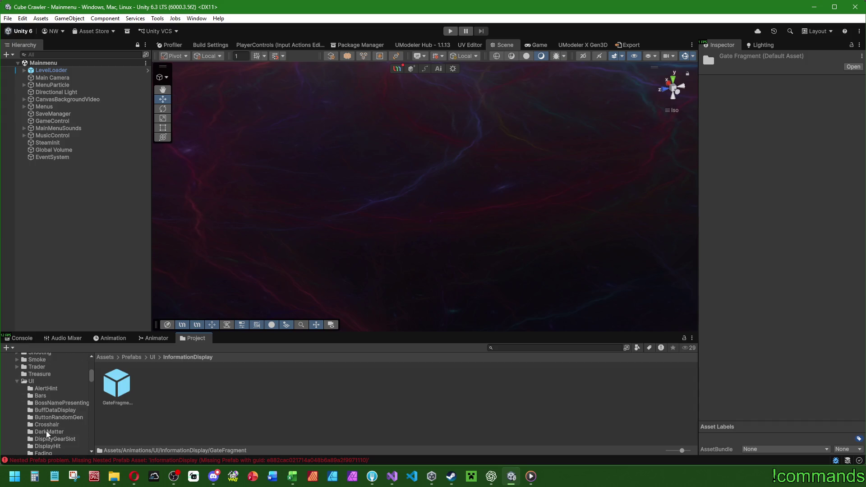
scroll(51, 426, "up", 10)
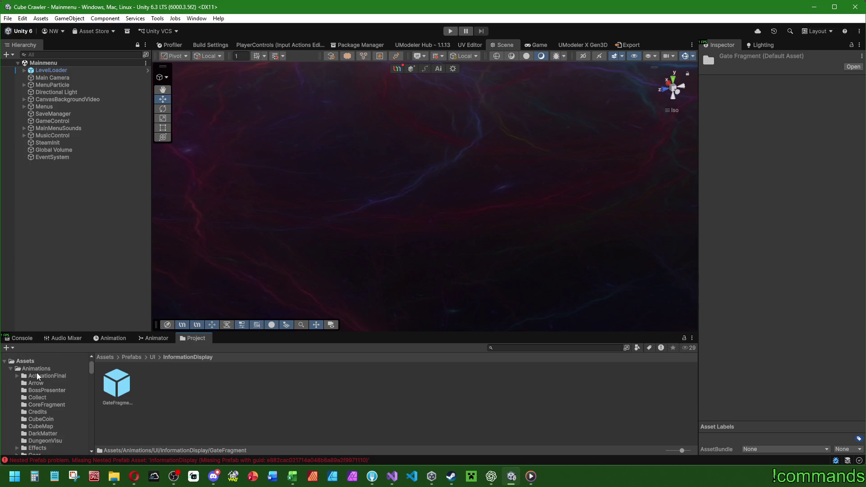
scroll(50, 380, "down", 10)
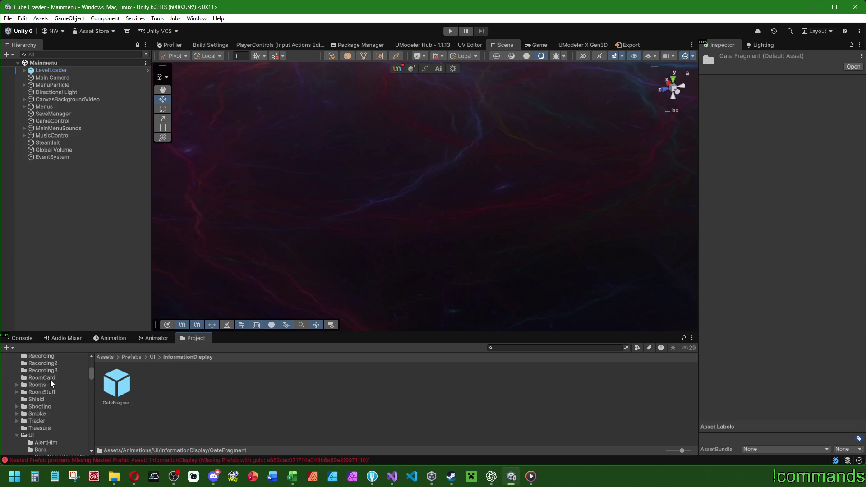
scroll(51, 381, "down", 8)
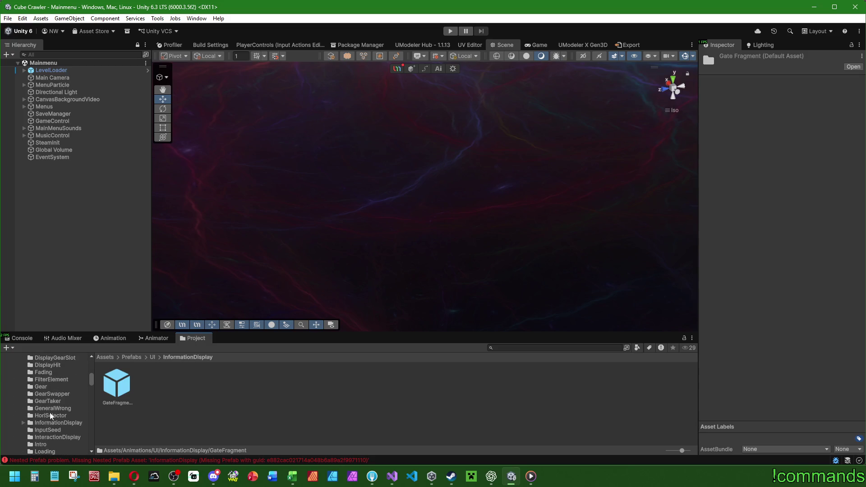
left_click(47, 422)
double_click(117, 383)
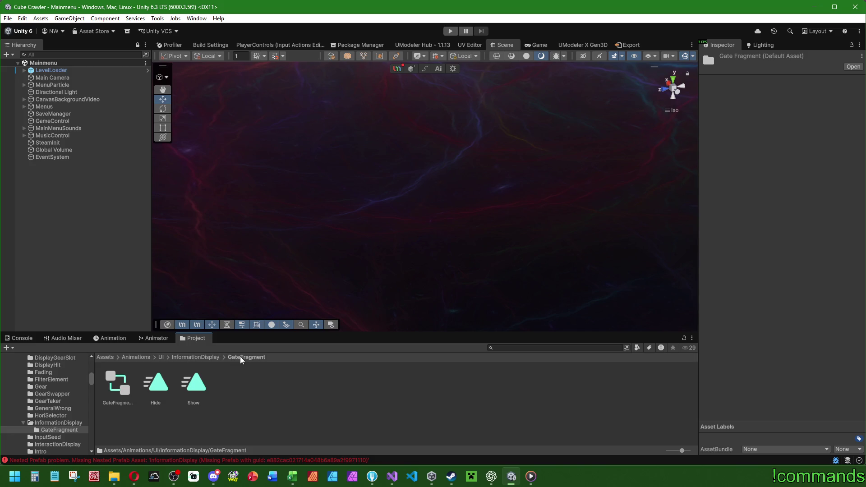
Step: Browse from the Assets root into the Prefabs/World folder
left_click(105, 357)
scroll(344, 423, "down", 2)
scroll(379, 408, "up", 2)
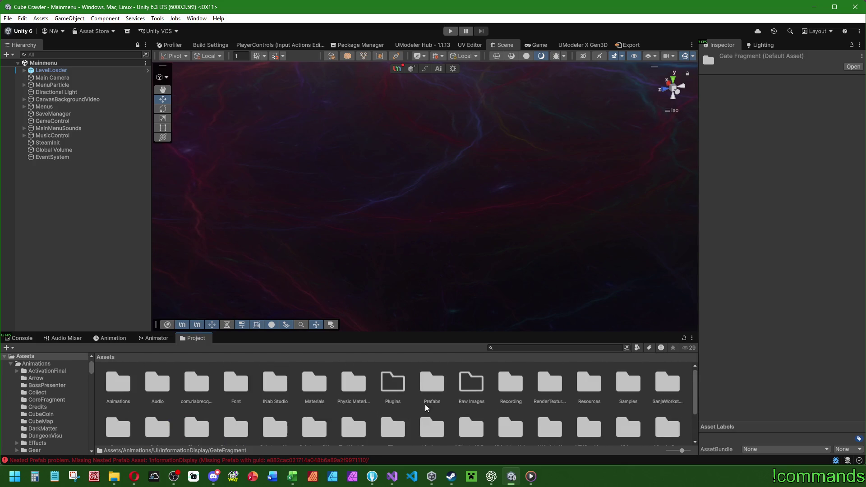
double_click(423, 404)
double_click(398, 410)
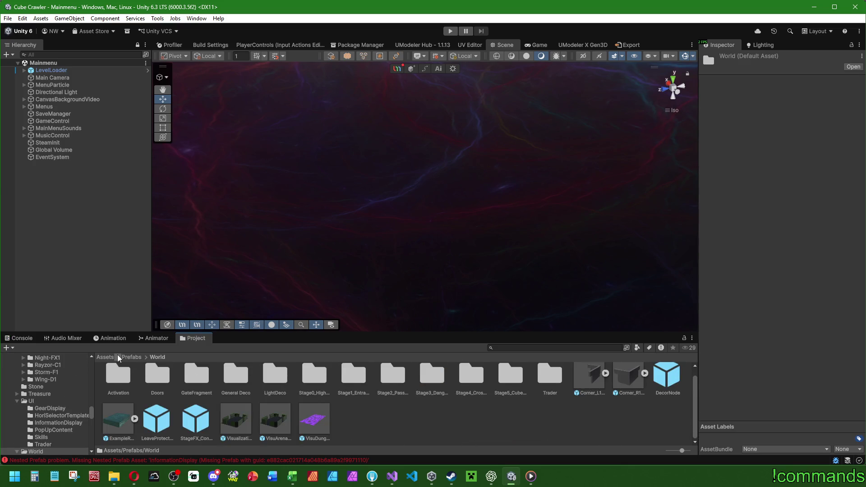
Step: Open the GateFragmentDisplay prefab from Prefabs/UI/InformationDisplay
left_click(131, 357)
double_click(343, 418)
left_click(343, 420)
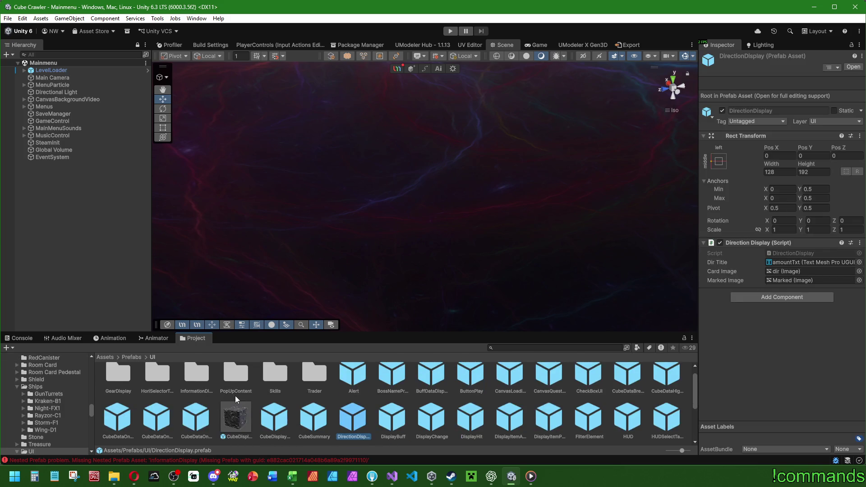
double_click(196, 377)
double_click(117, 385)
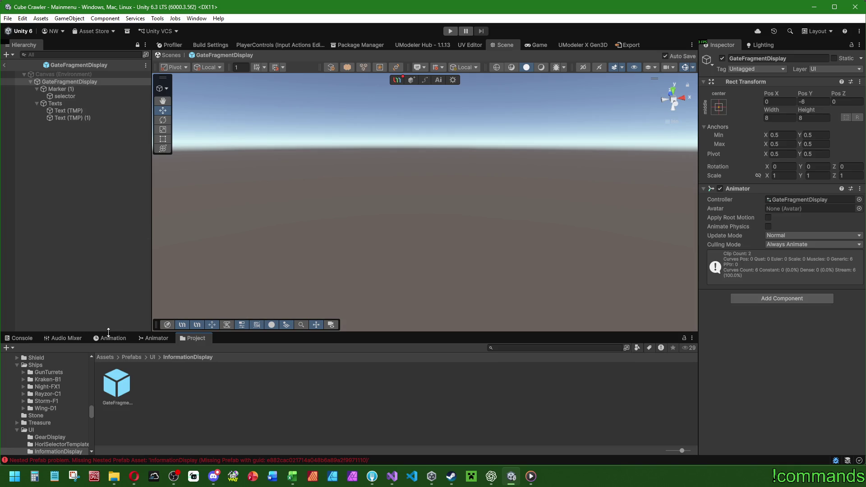
Step: Preview its animation at frame 30, frame the object, stop preview and exit to Mainmenu
left_click(107, 338)
left_click(65, 348)
left_click_drag(637, 347, 673, 347)
key("f")
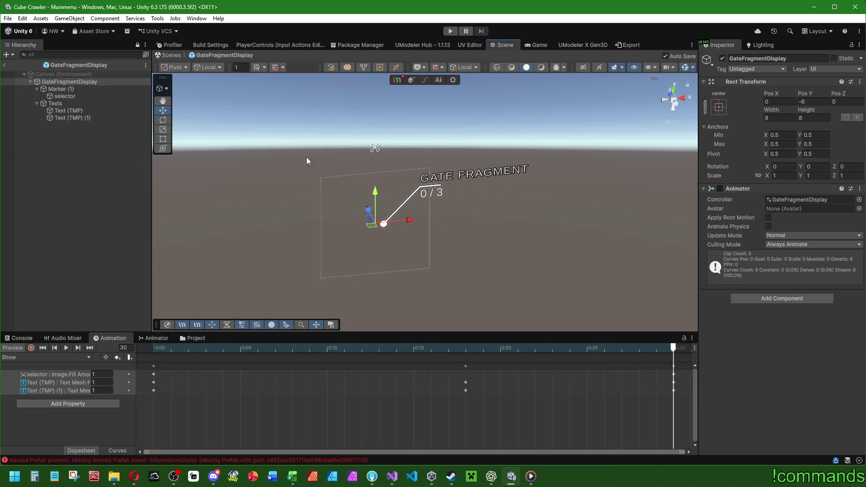
left_click(67, 347)
left_click(13, 348)
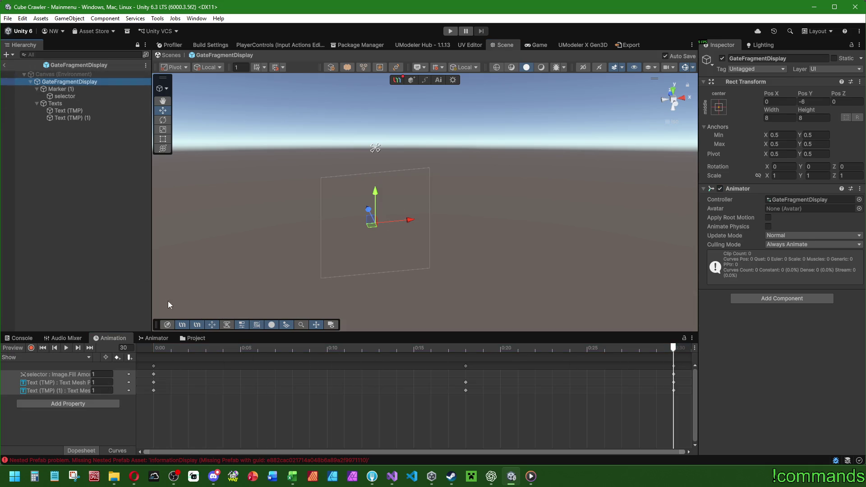
left_click(192, 337)
left_click(4, 65)
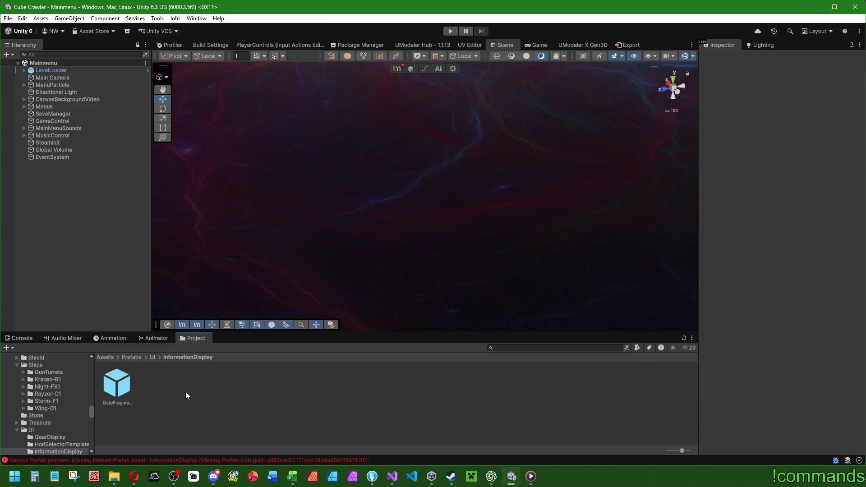
right_click(176, 393)
mouse_move(244, 138)
left_click(345, 135)
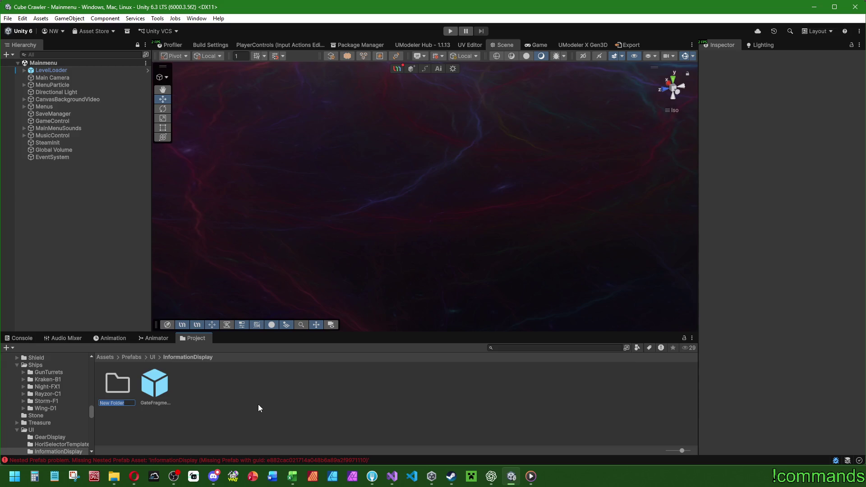
key("Escape")
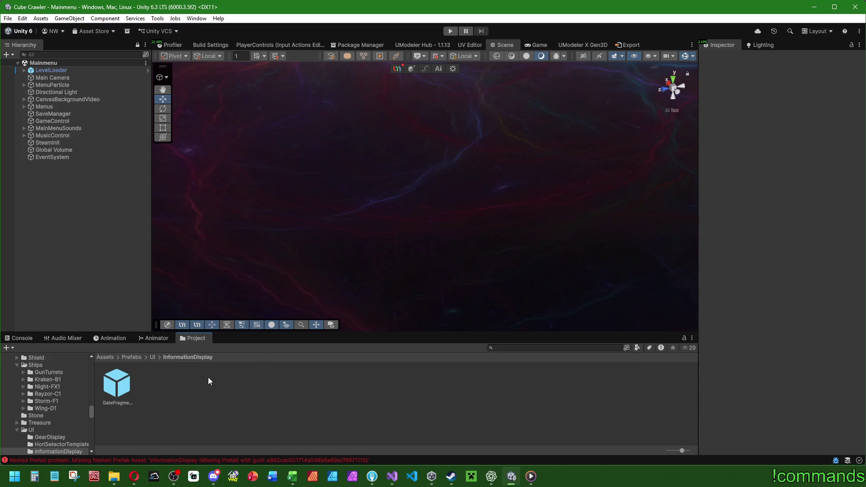
double_click(117, 385)
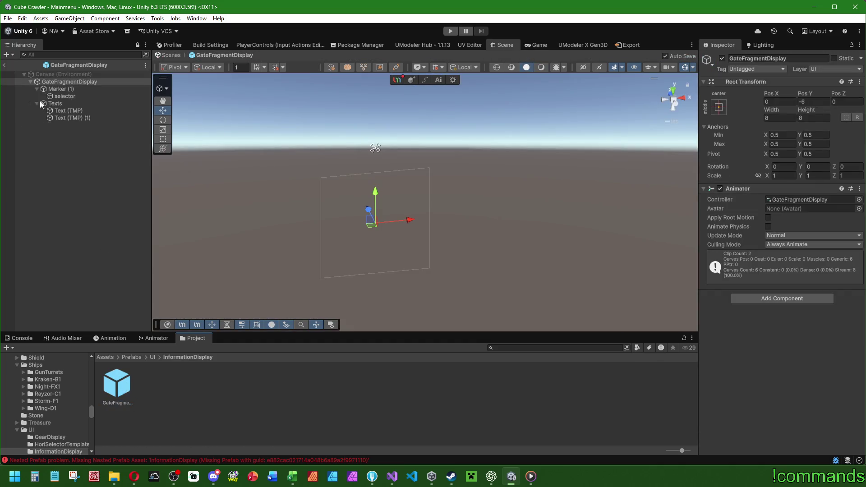
left_click(2, 66)
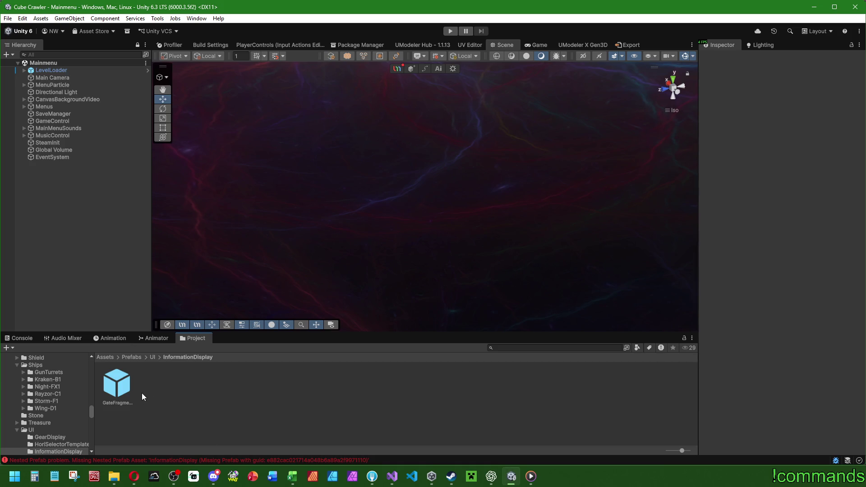
Step: Paste a copy of InteractionDisplay into Prefabs/UI/InformationDisplay and rename it InformationDisplay
left_click(151, 357)
scroll(260, 383, "down", 2)
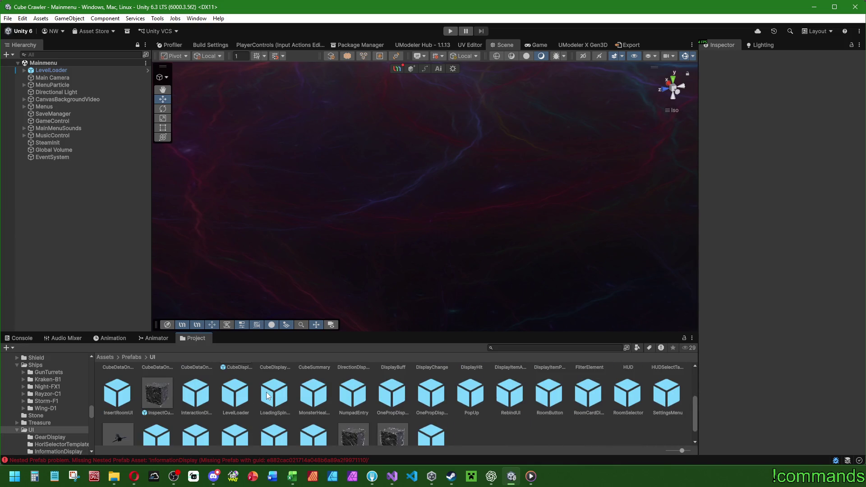
left_click(203, 397)
scroll(203, 397, "up", 2)
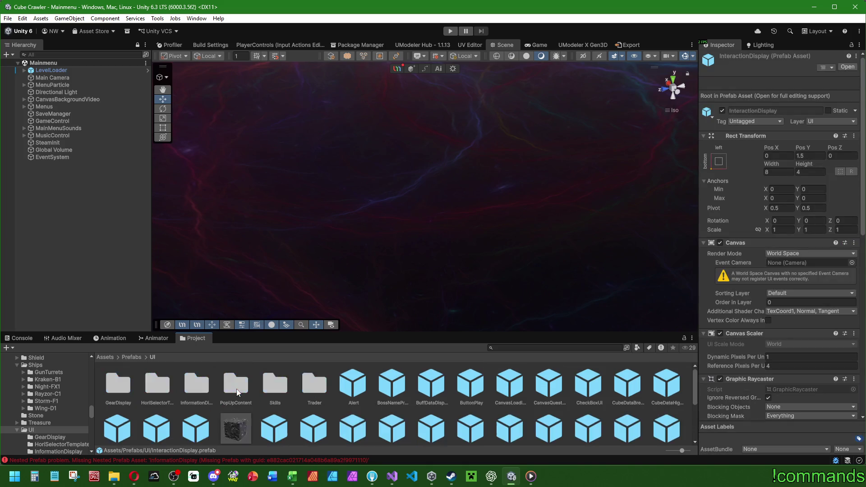
double_click(208, 389)
key("ctrl+v")
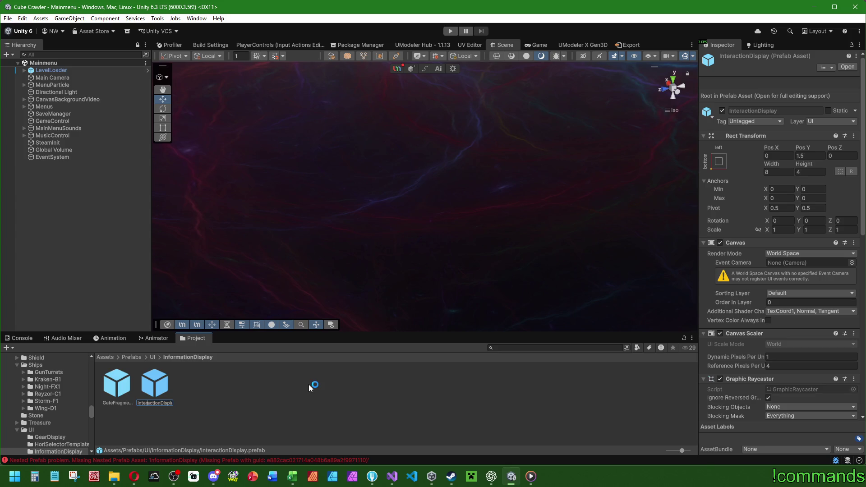
key("BackSpace")
key("BackSpace")
key("BackSpace")
key("Delete")
key("Delete")
key("Delete")
type("formation")
key("Return")
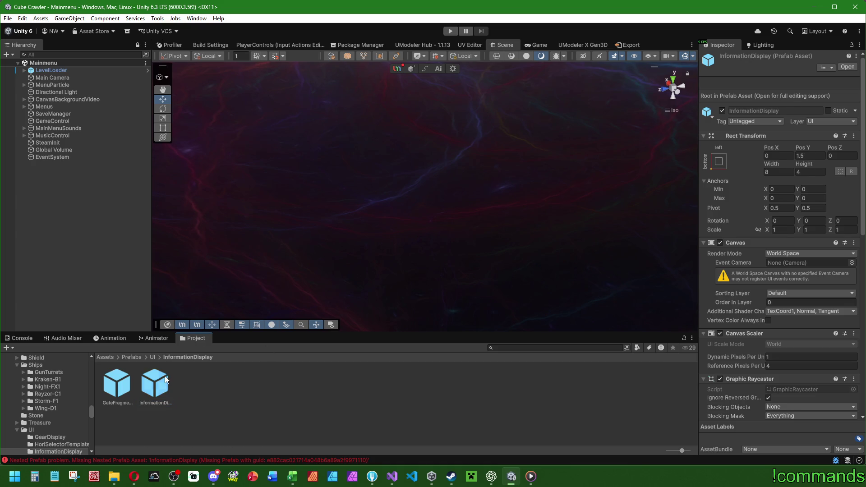
double_click(164, 381)
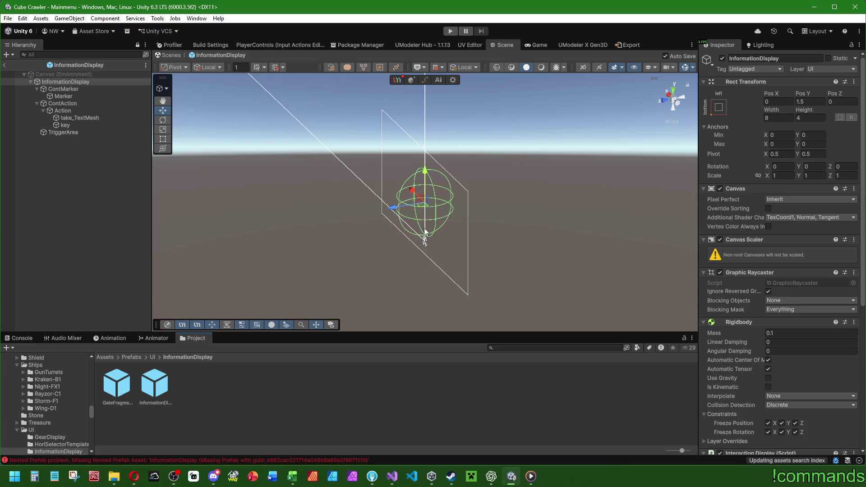
Step: Remove the old Interaction Display script and the Animator component from the prefab
scroll(736, 298, "down", 5)
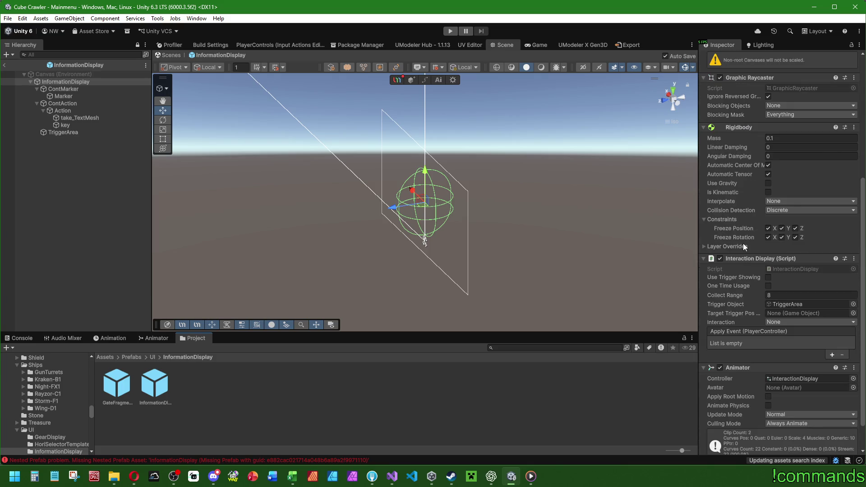
right_click(758, 259)
left_click(793, 298)
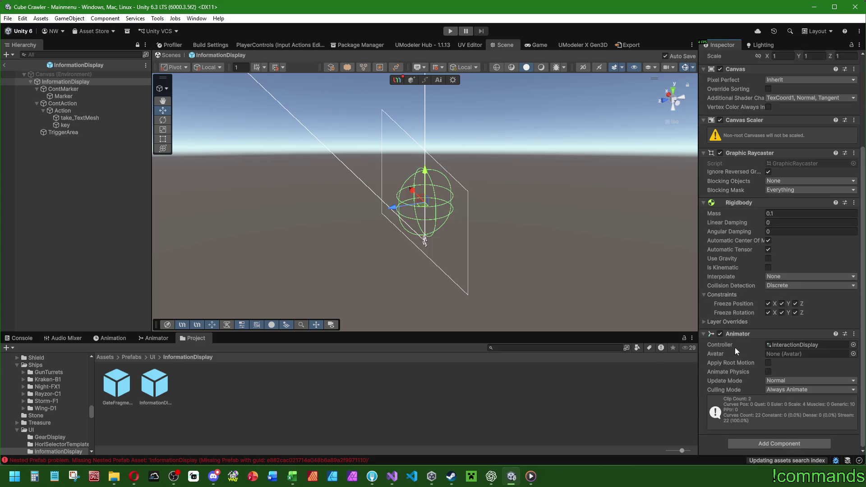
right_click(740, 332)
left_click(782, 229)
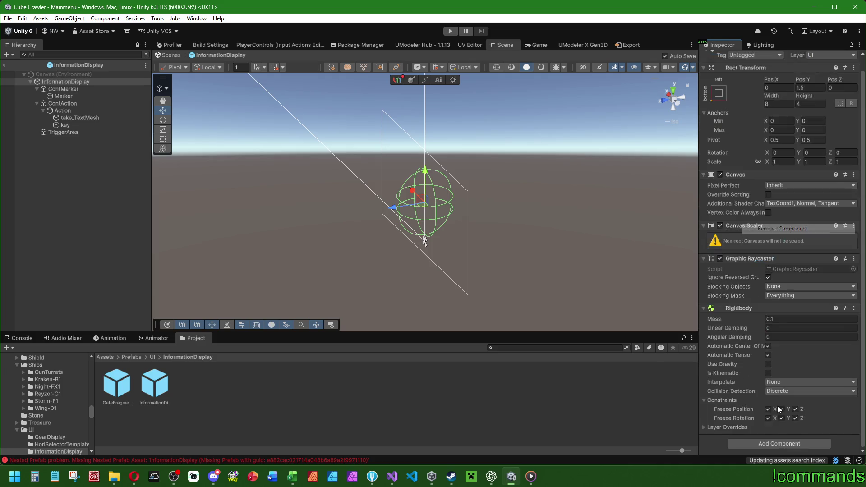
Step: Add an Information Display script above Rigidbody with Activation Range 10
left_click(768, 443)
type("animato")
type("r")
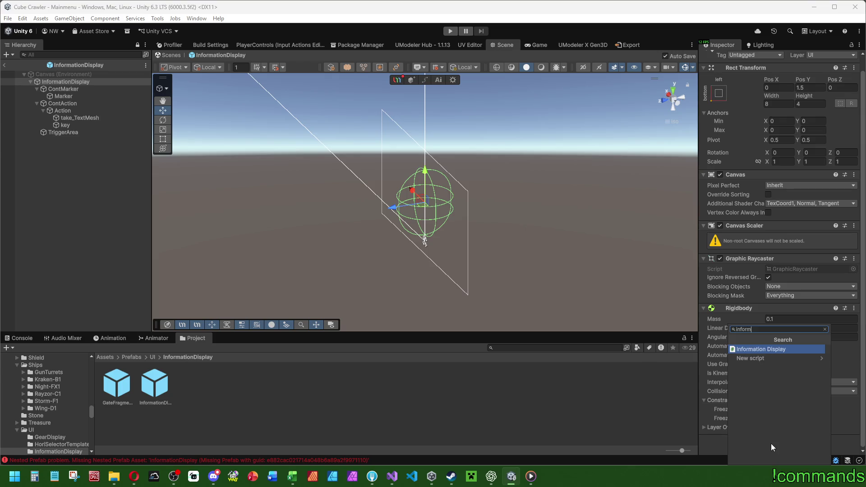
left_click(758, 347)
mouse_move(744, 439)
left_mouse_down()
mouse_move(737, 253)
mouse_move(741, 302)
mouse_move(761, 300)
left_mouse_up()
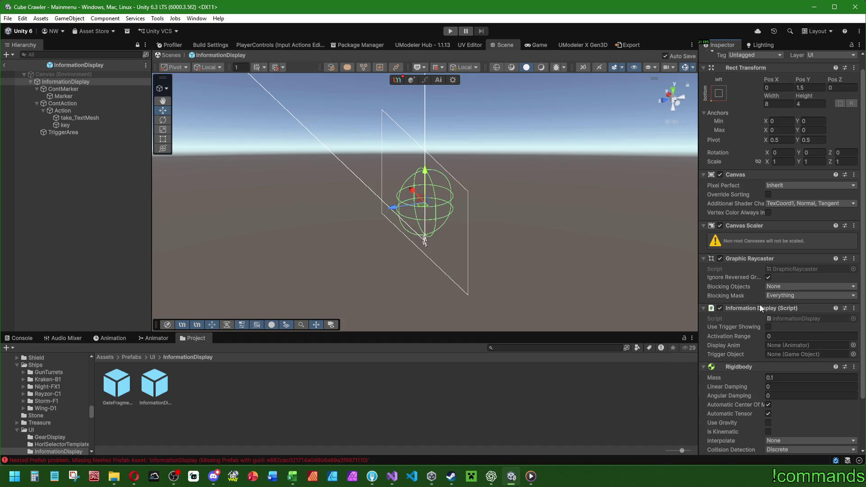
scroll(759, 320, "down", 2)
scroll(743, 332, "up", 3)
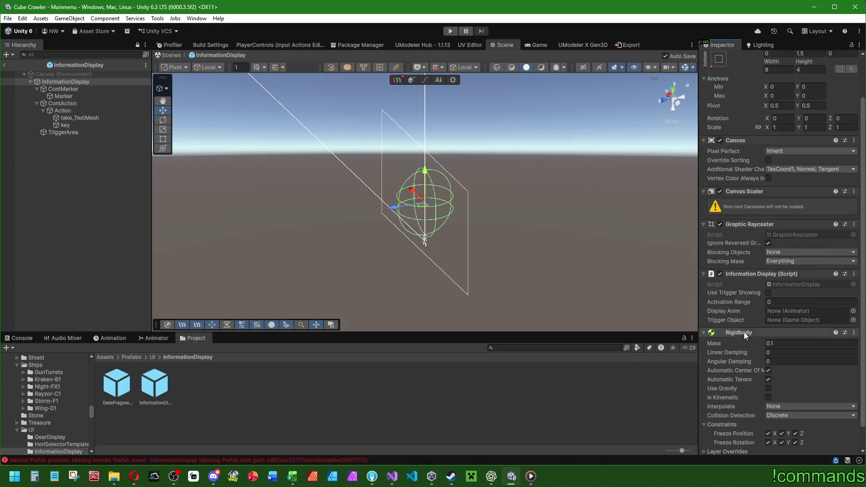
scroll(742, 332, "down", 3)
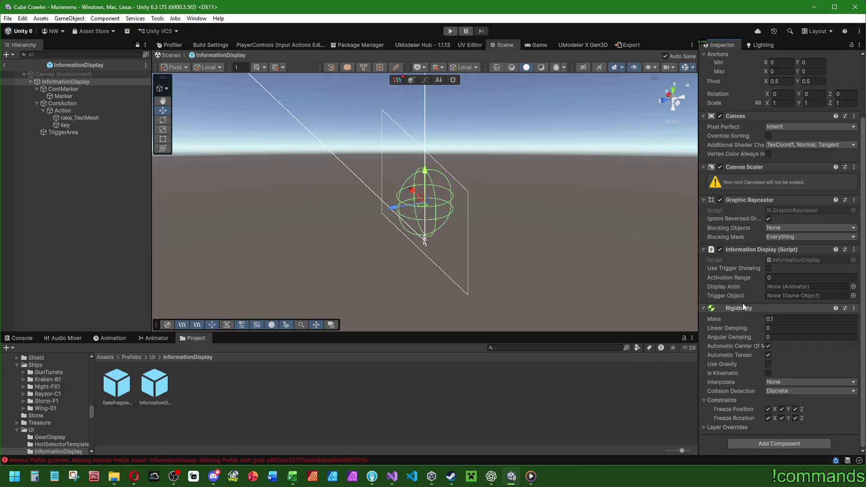
left_click(788, 276)
type("10")
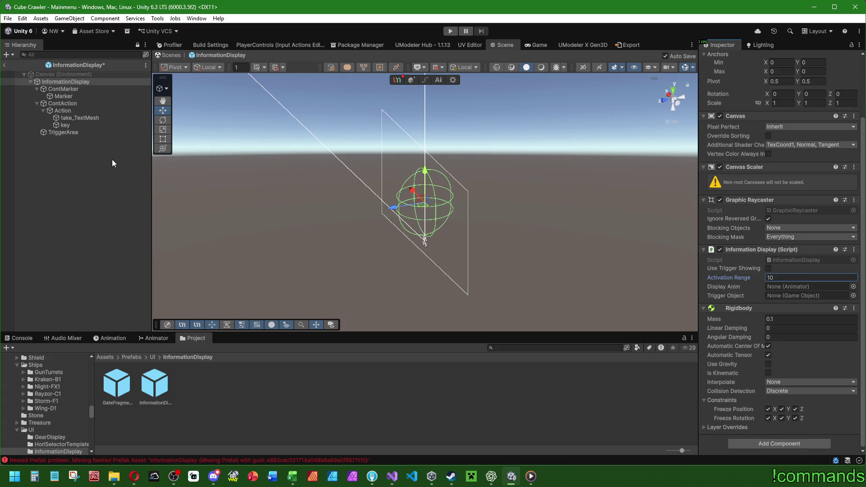
Step: Delete the ContAction child and reselect the InformationDisplay root
left_click(66, 104)
key("Delete")
left_click(75, 82)
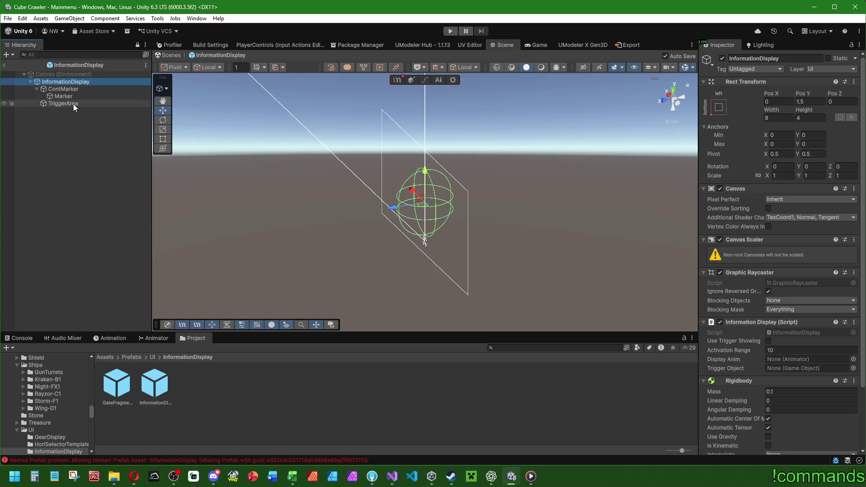
Step: Assign TriggerArea as the display's Trigger Object and deactivate TriggerArea
mouse_move(73, 104)
left_mouse_down()
mouse_move(590, 316)
mouse_move(807, 368)
left_mouse_up()
mouse_move(73, 104)
left_mouse_down()
mouse_move(234, 154)
mouse_move(793, 367)
left_mouse_up()
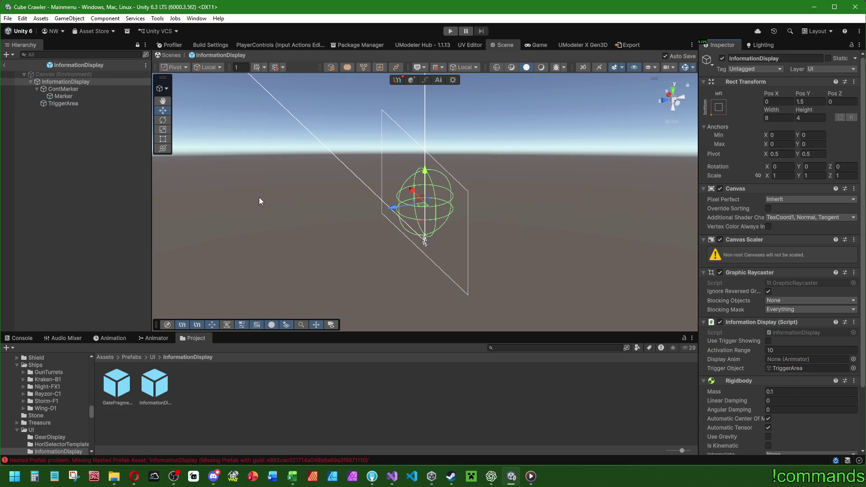
left_click(63, 103)
left_click(722, 58)
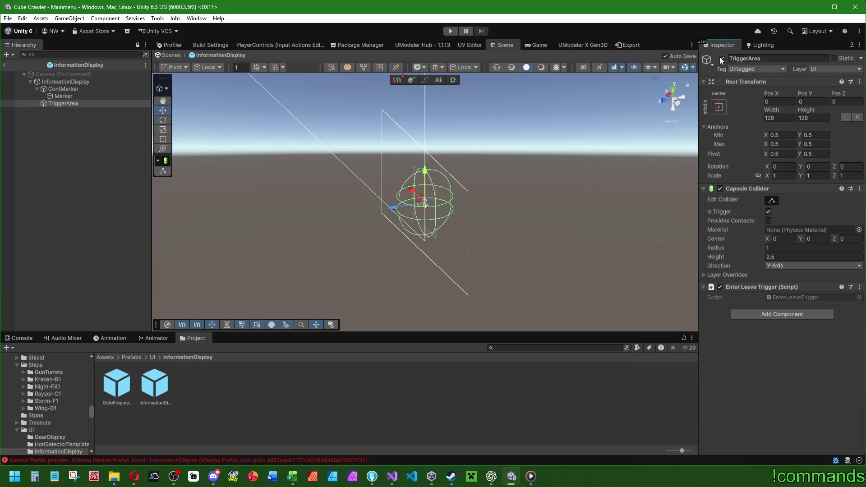
left_click(77, 150)
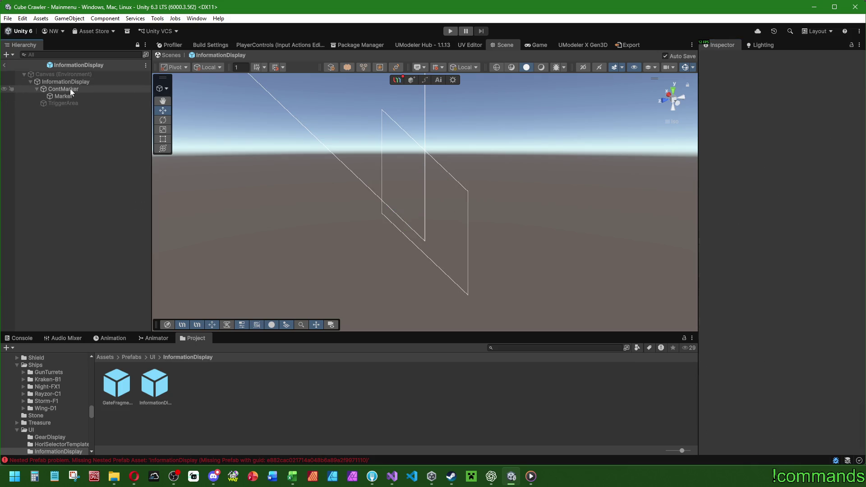
Step: Set ContMarker's width and height to 8
left_click(69, 88)
left_click(793, 116)
type("8")
key("Tab")
type("8")
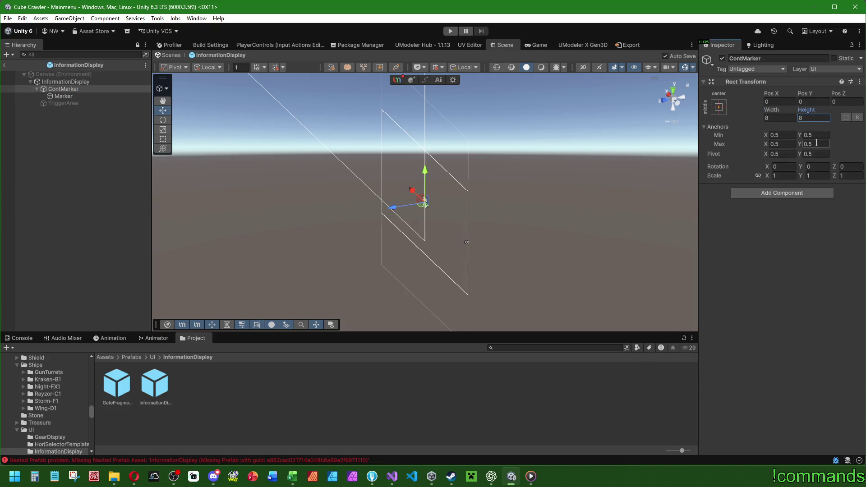
left_click(63, 97)
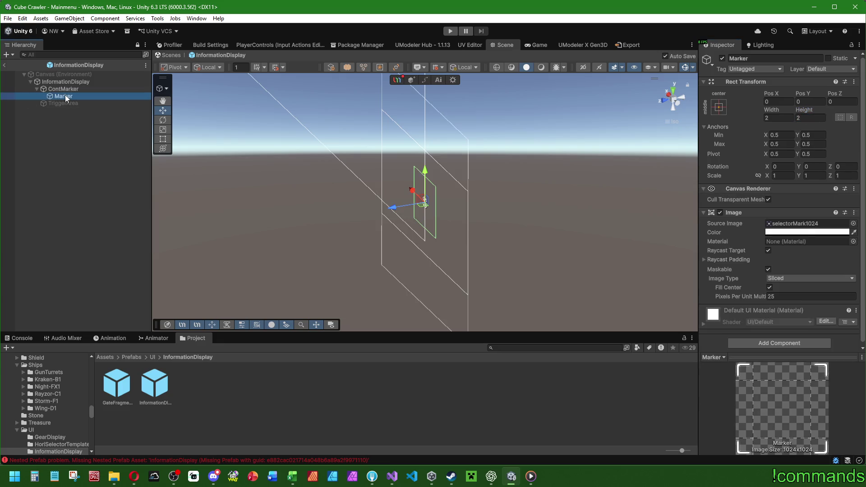
Step: Create an empty child under ContMarker named PlaceInfoContentBelow
left_click(195, 113)
right_click(78, 88)
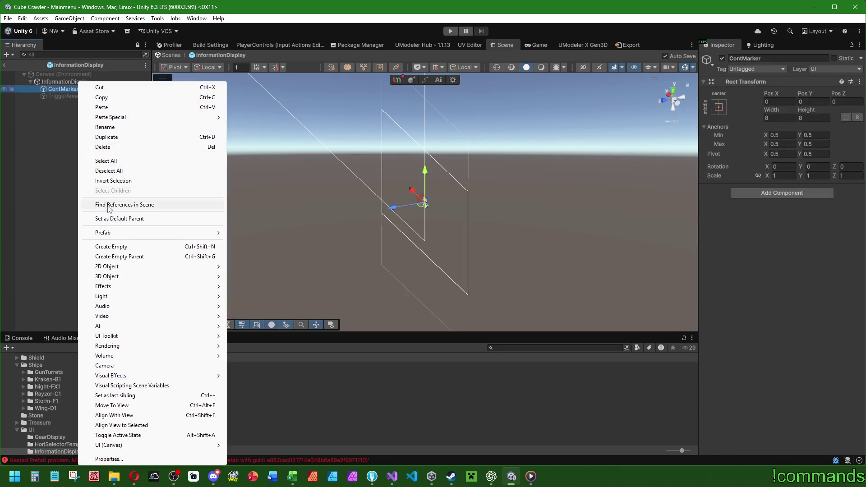
left_click(127, 247)
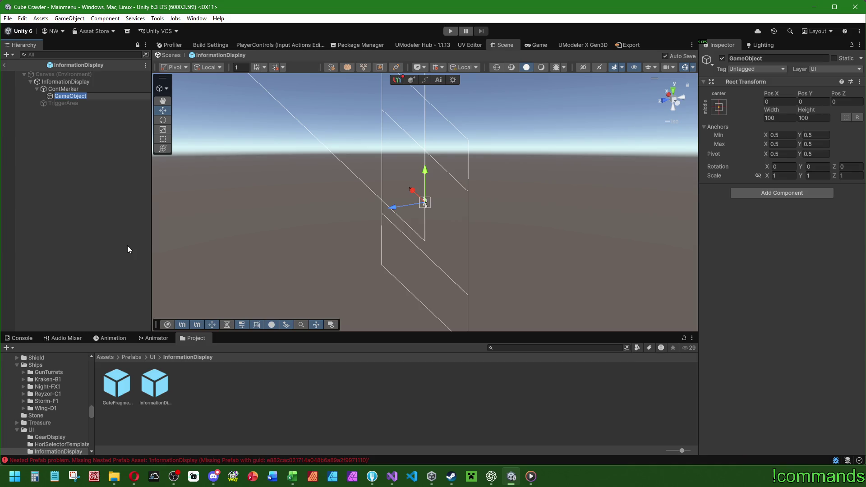
type("PlaceInfo")
type("ContentBelow")
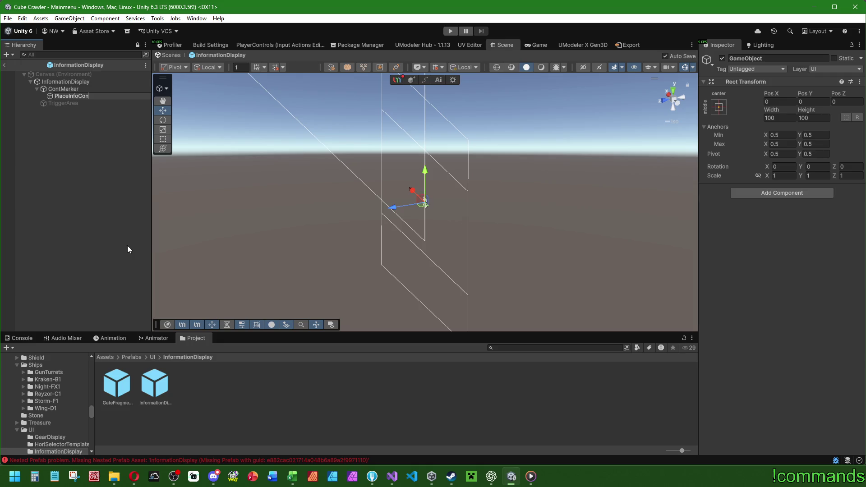
key("Return")
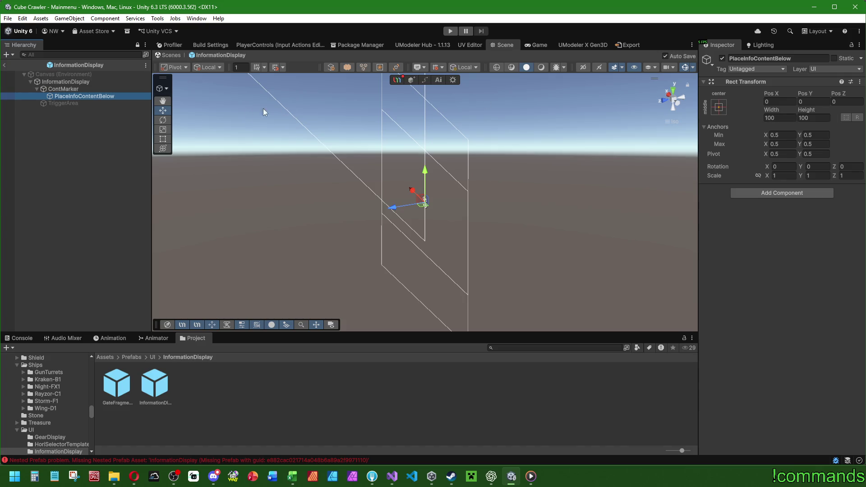
Step: Set PlaceInfoContentBelow's Rect Transform Width and Height to 8
left_click(88, 89)
left_click(89, 95)
left_click(783, 117)
type("8")
key("Tab")
type("8")
Step: Frame the 8×8 rect with the Rect tool, then select the InformationDisplay root
left_click(86, 89)
left_click(85, 96)
left_click_drag(393, 147, 459, 171)
left_click(87, 89)
left_click(85, 96)
left_click(162, 148)
left_click(163, 139)
key("f")
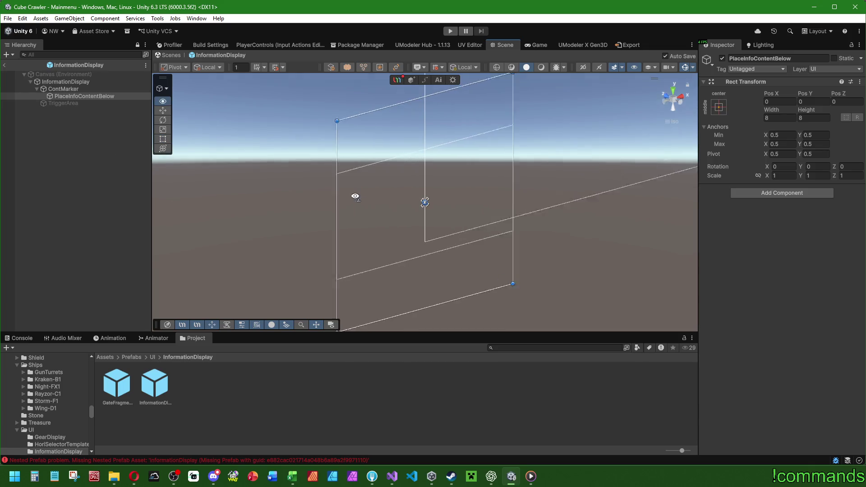
left_click(81, 89)
left_click(87, 82)
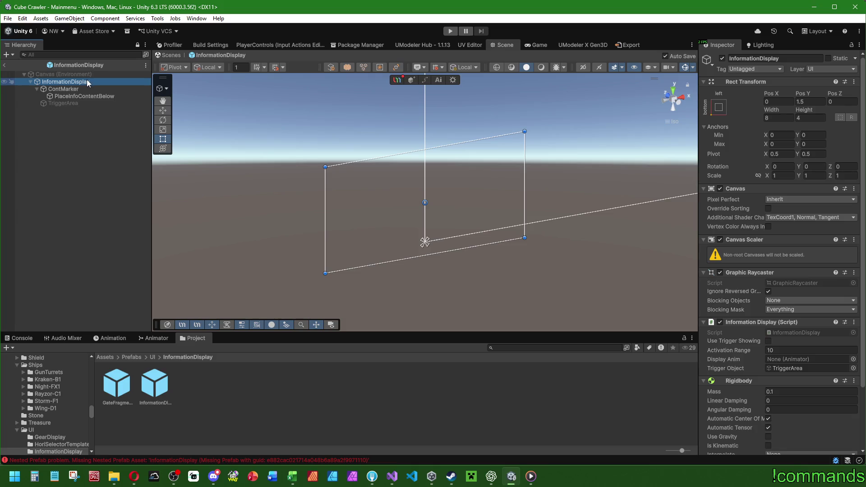
Step: Set the InformationDisplay panel's Height to 8 and Pos Y to 0
left_click(810, 117)
type("8")
key("Return")
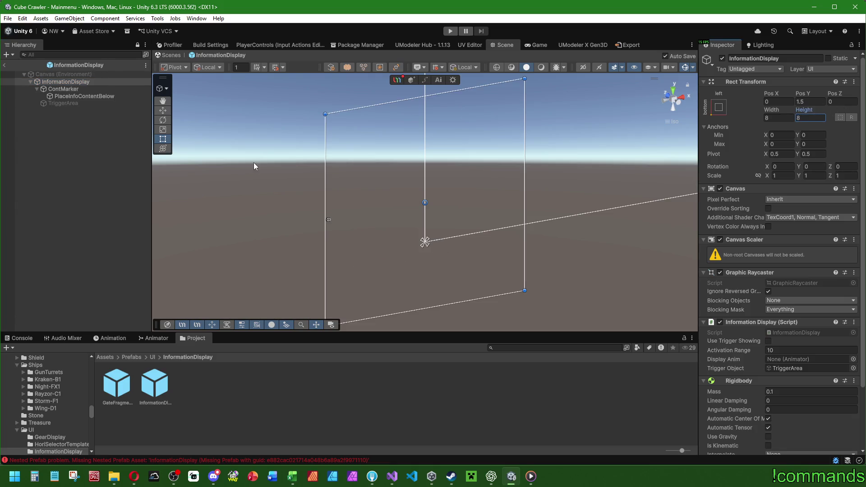
left_click(808, 103)
type("0")
key("Return")
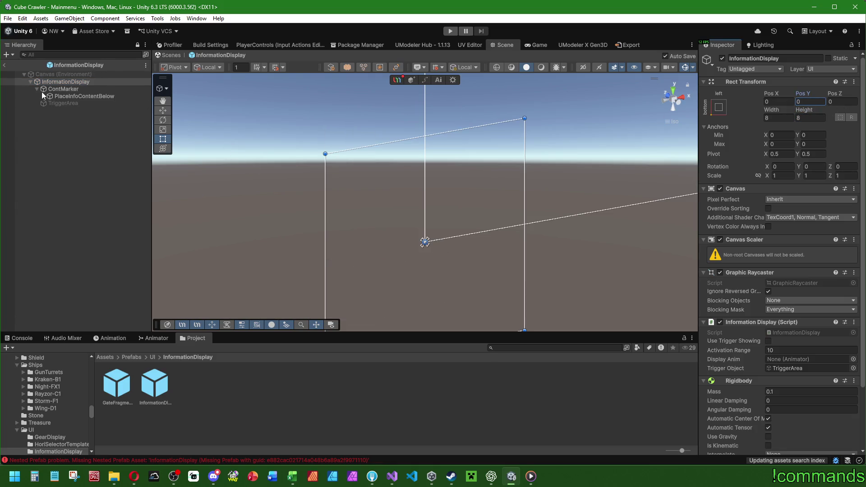
Step: Reopen the InformationDisplay prefab for editing from the Project window
left_click(5, 66)
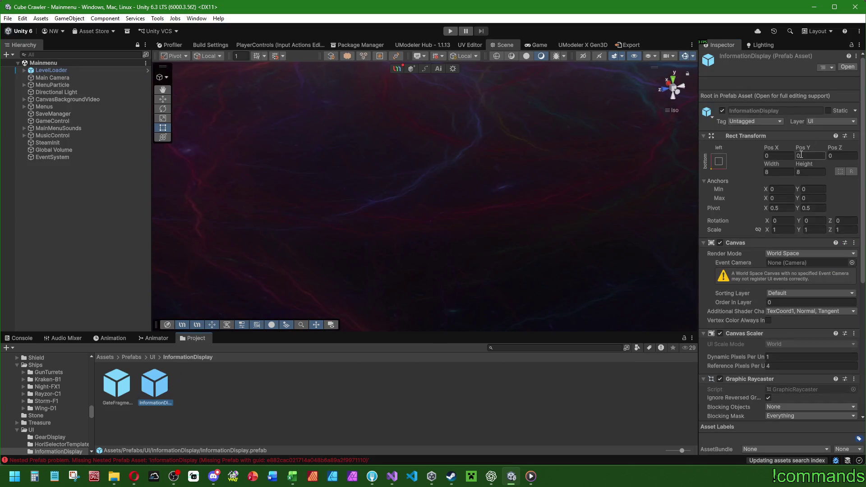
scroll(742, 328, "down", 5)
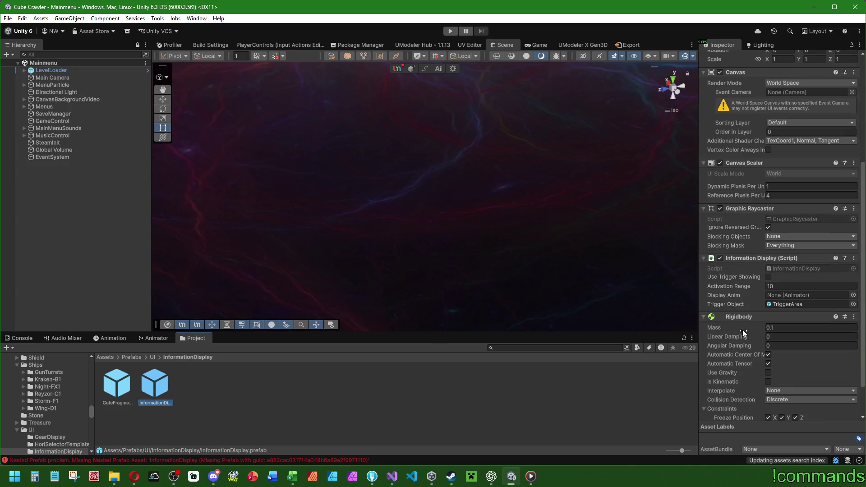
scroll(755, 210, "down", 2)
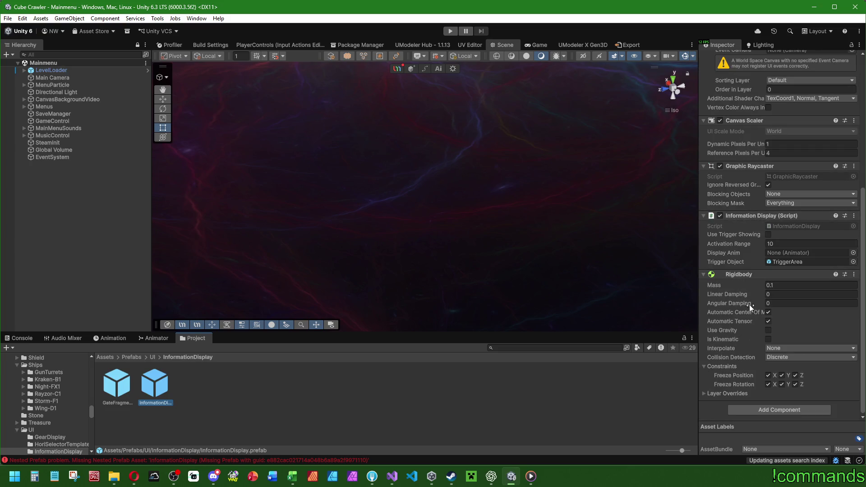
double_click(148, 387)
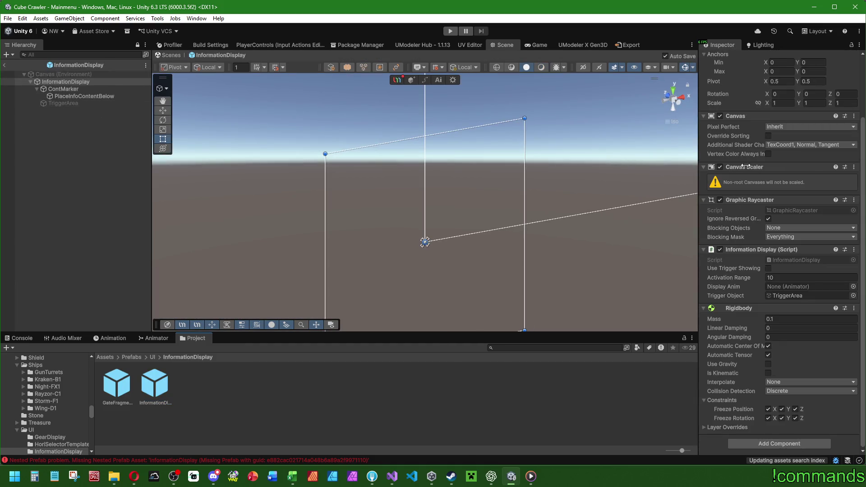
scroll(745, 168, "up", 2)
Step: Place GateFragmentDisplay under PlaceInfoContentBelow, remove it again, and reselect InformationDisplay
mouse_move(118, 384)
left_mouse_down()
mouse_move(102, 193)
mouse_move(80, 96)
left_mouse_up()
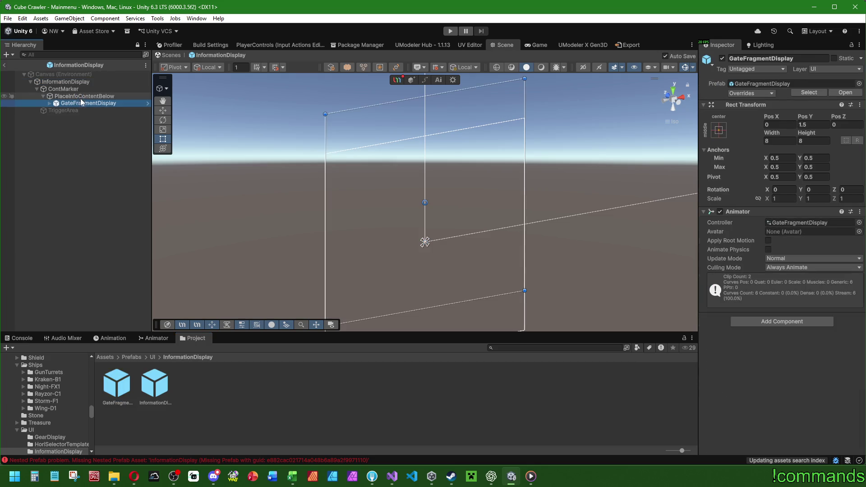
key("Delete")
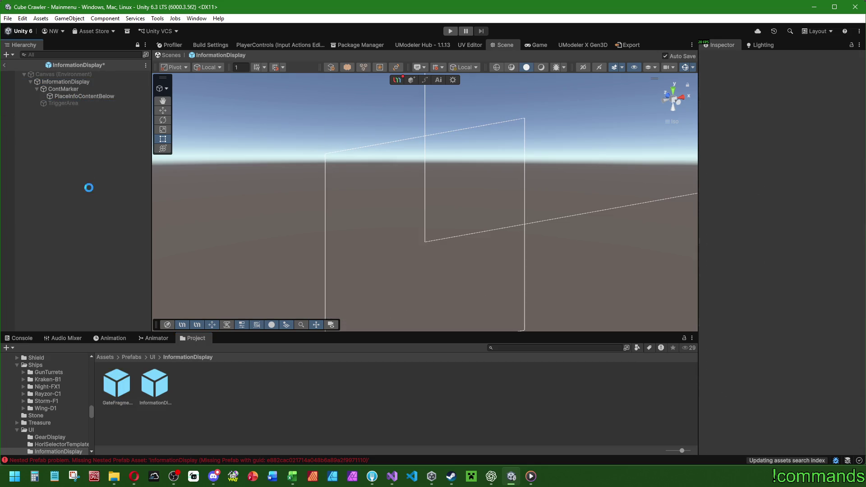
left_click(39, 78)
scroll(766, 307, "down", 2)
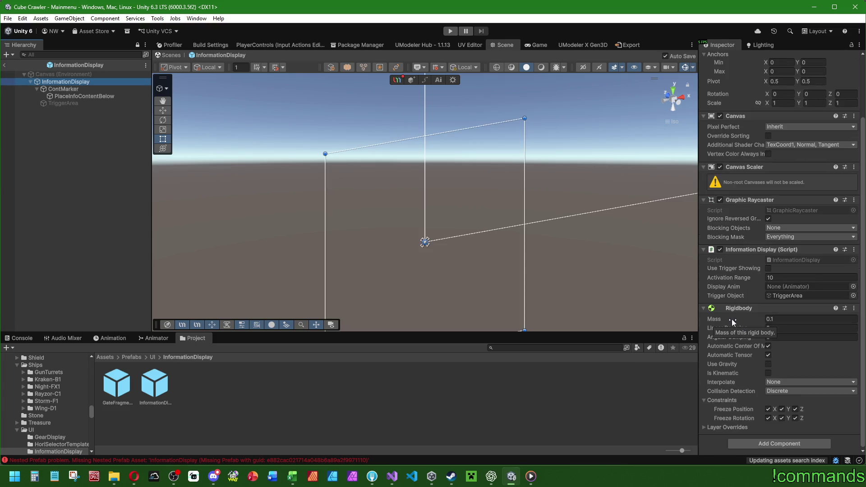
Step: Exit Prefab Mode back to the Mainmenu scene and return to the project assets
left_click(8, 66)
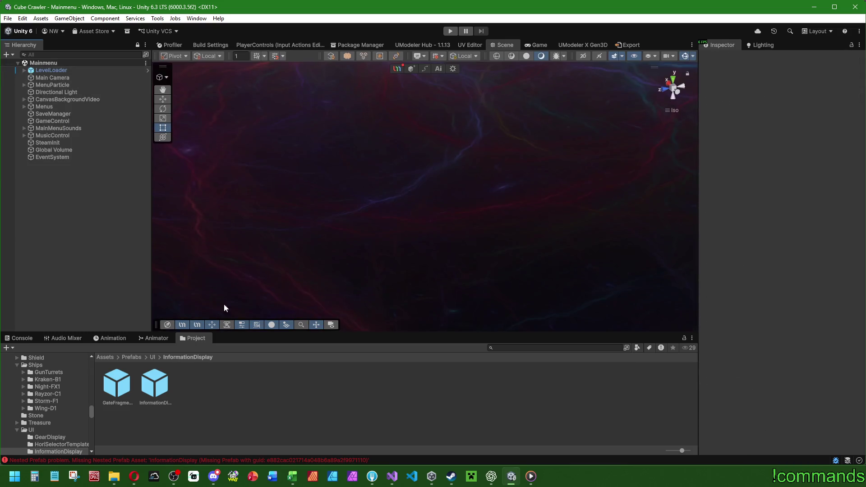
left_click(14, 339)
left_click(203, 339)
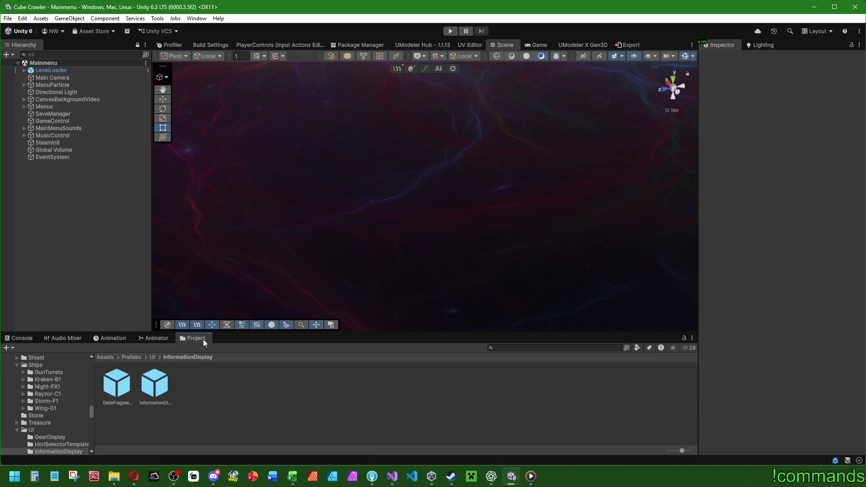
scroll(283, 399, "down", 1)
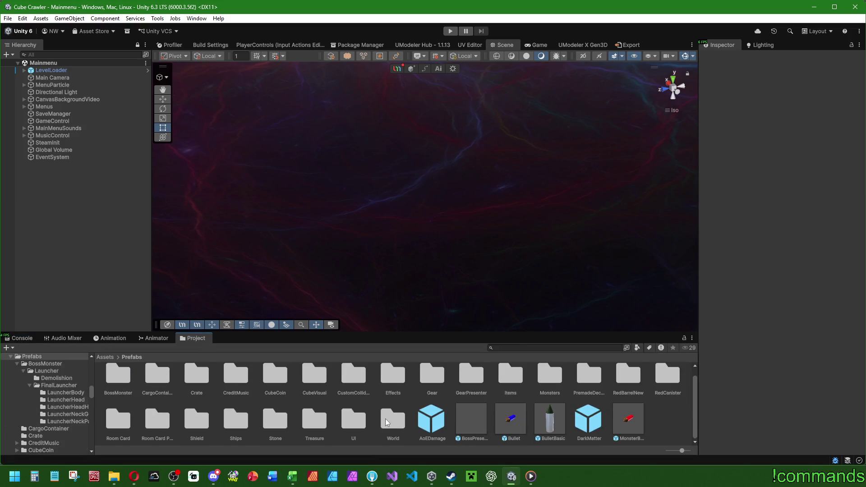
Step: Open the GateFragment prefab from the World > GateFragment folders
double_click(385, 418)
double_click(241, 392)
left_click(199, 380)
double_click(200, 380)
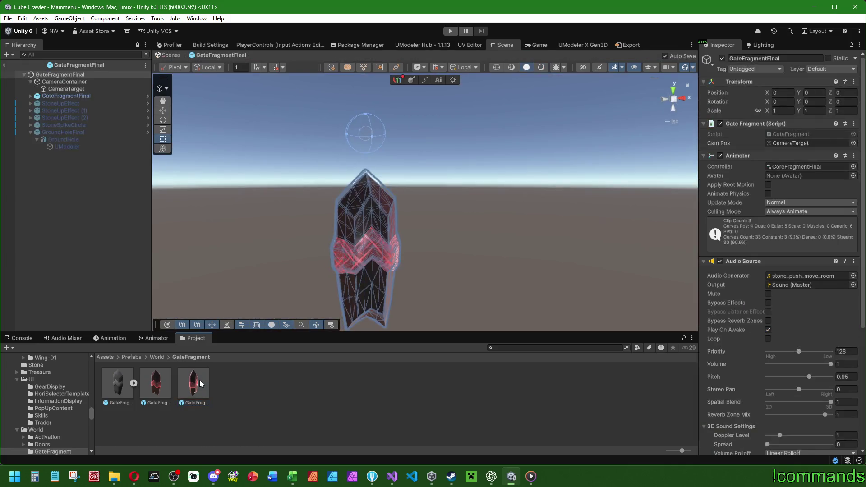
Step: Drag the InformationDisplay prefab from Prefabs > UI into the GateFragment hierarchy
left_click(136, 357)
scroll(225, 397, "down", 1)
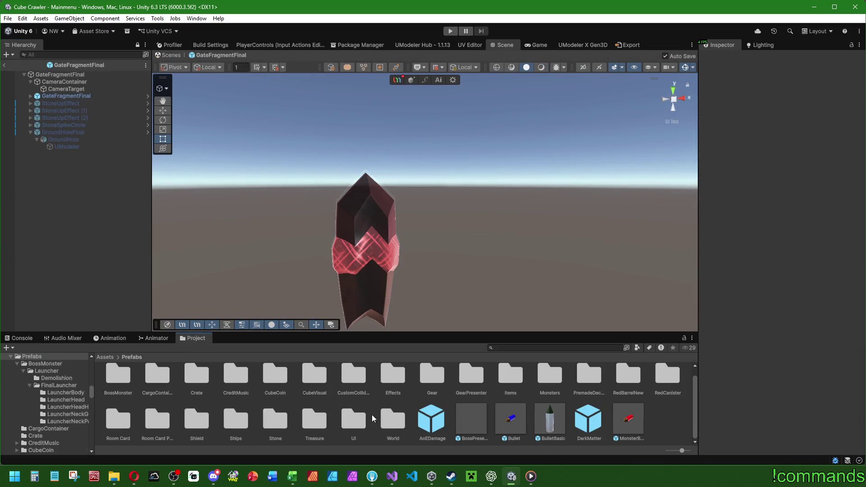
double_click(354, 419)
double_click(197, 383)
mouse_move(155, 383)
left_mouse_down()
mouse_move(148, 390)
mouse_move(130, 161)
mouse_move(112, 235)
mouse_move(59, 74)
left_mouse_up()
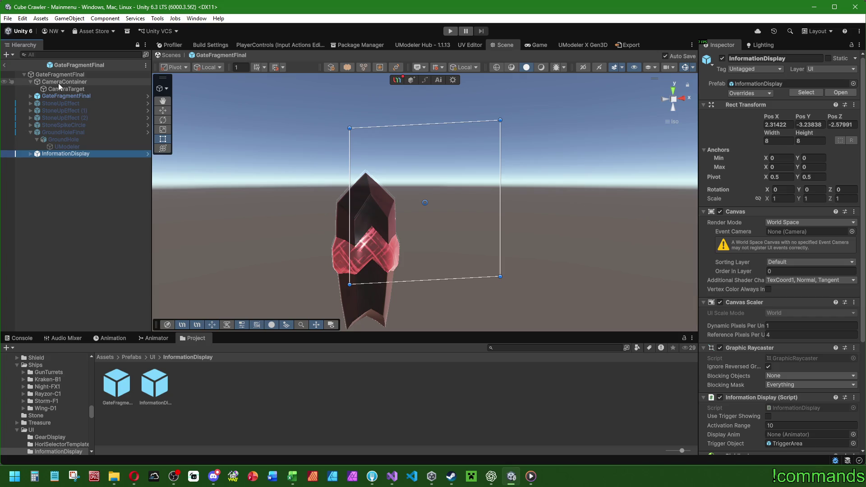
Step: Remove the InformationDisplay instance and drag the prefab into GateFragmentFinal again
left_click(30, 154)
key("ctrl+z")
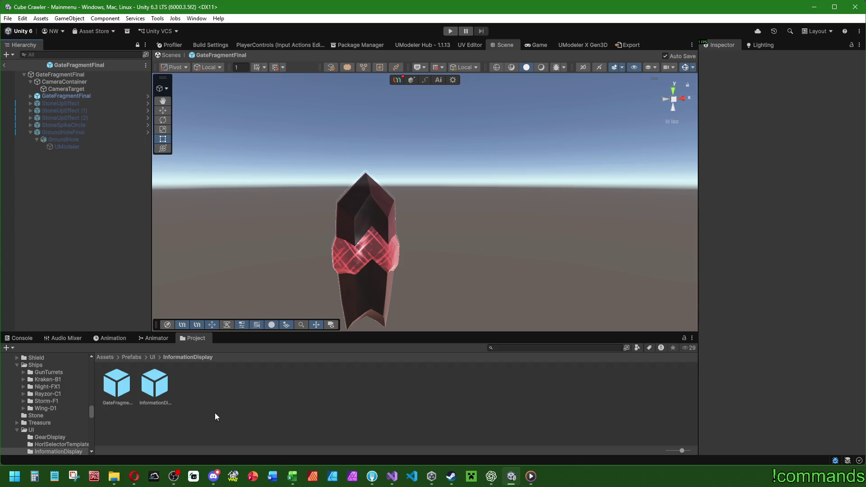
left_click(157, 391)
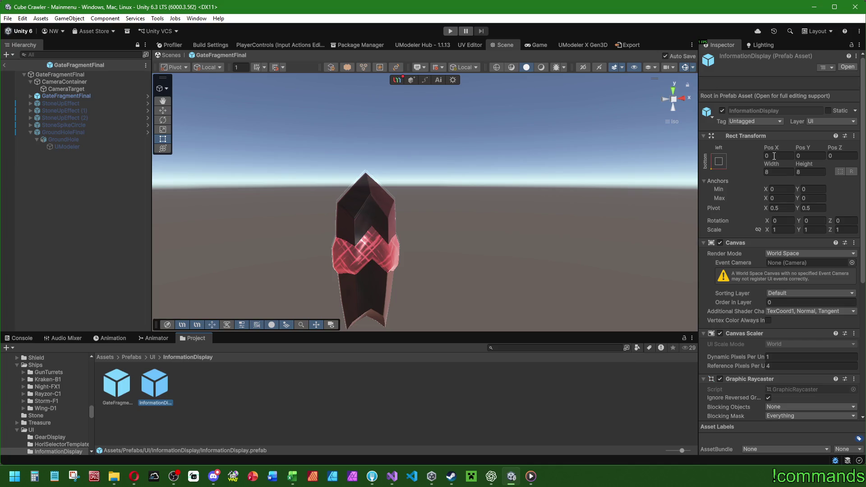
mouse_move(154, 389)
left_mouse_down()
mouse_move(66, 158)
mouse_move(64, 74)
left_mouse_up()
Step: Edit the instance's Rect Transform position values, setting Pos Z to 0
right_click(746, 105)
left_click(757, 110)
key("ctrl+z")
left_click(810, 124)
left_click(836, 125)
type("0")
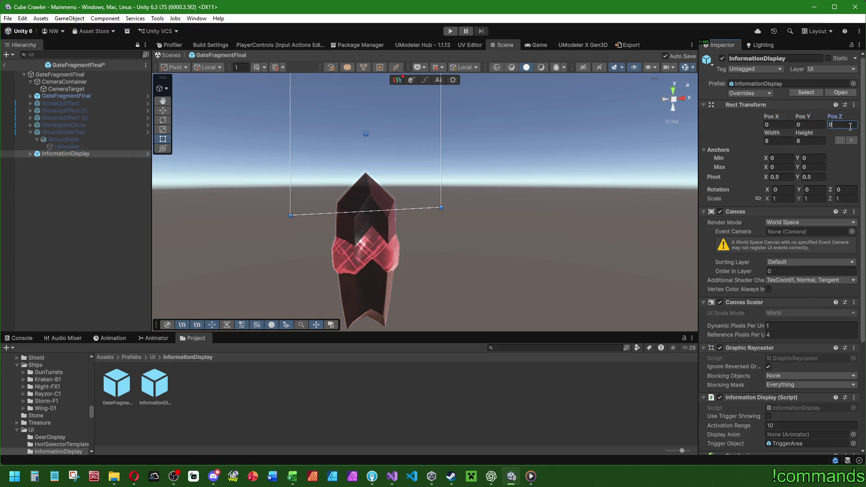
left_click(776, 124)
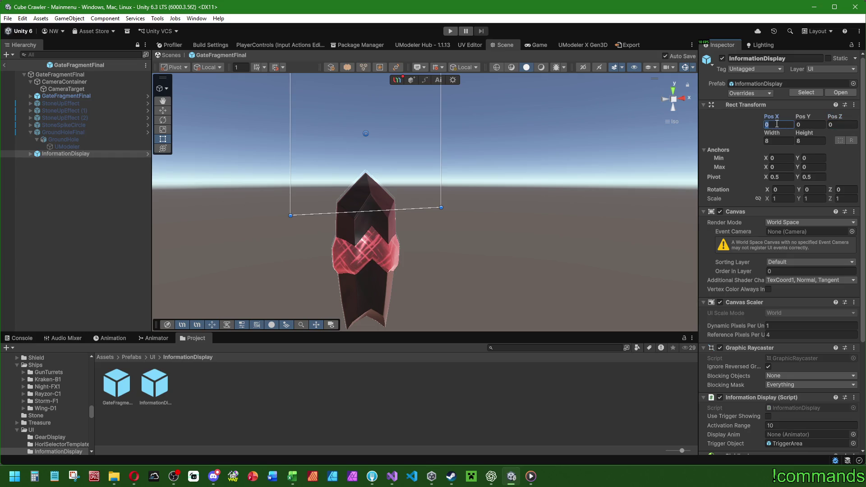
type("5")
Step: Review prefab overrides, revert Pos X to 0, and reselect the InformationDisplay instance
left_click(767, 92)
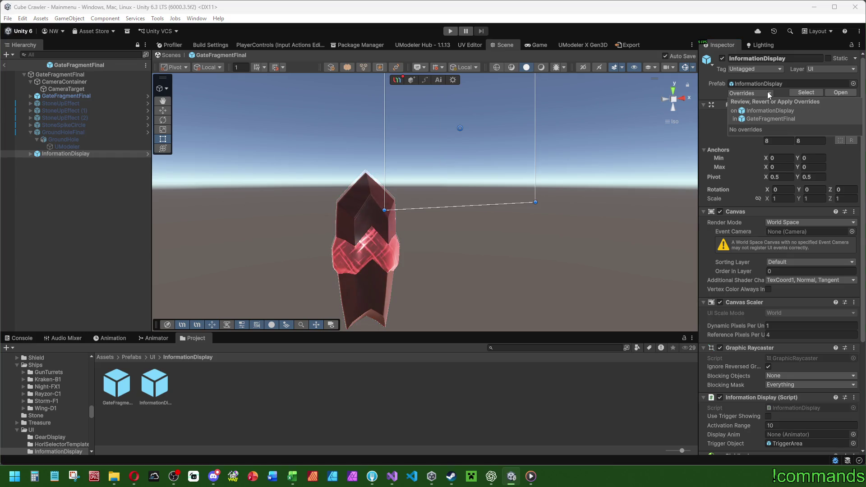
key("Escape")
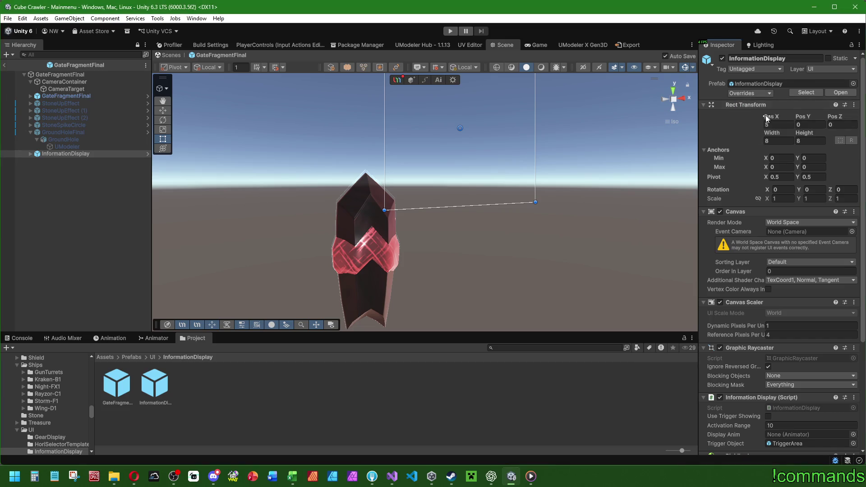
key("ctrl+z")
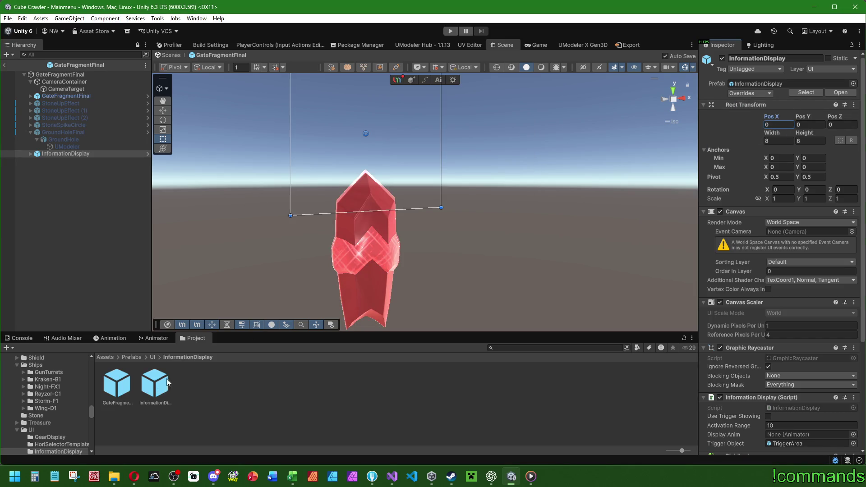
left_click(78, 158)
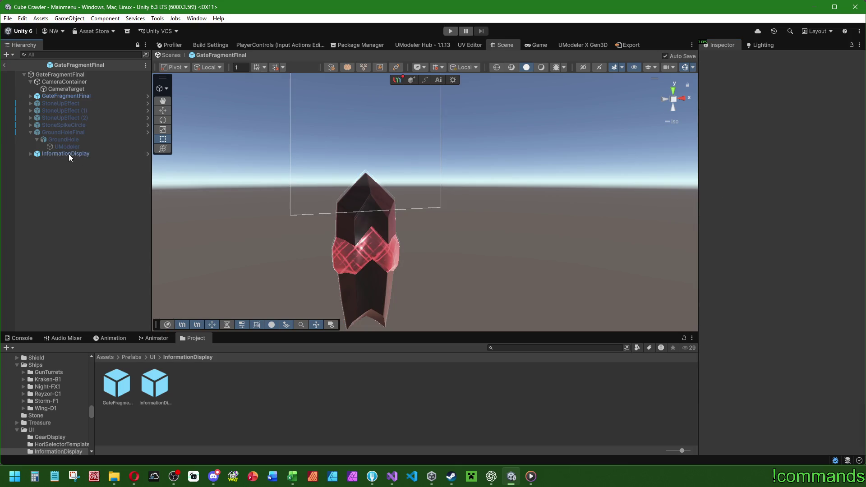
left_click(69, 154)
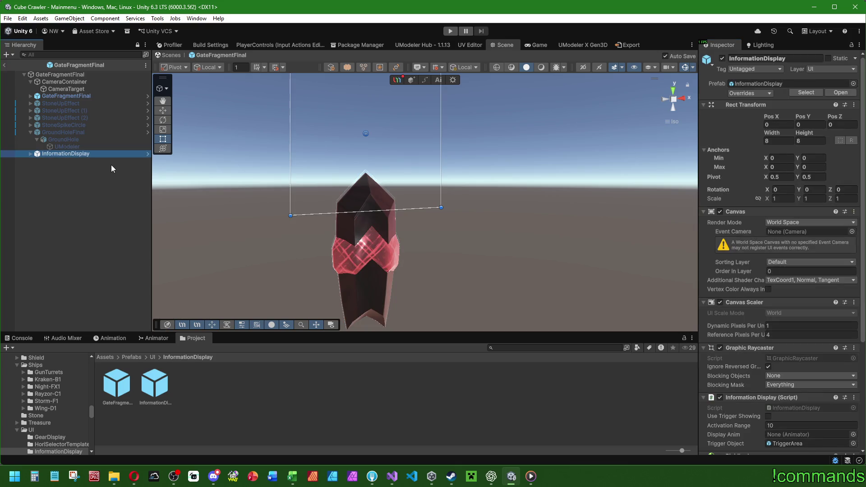
left_click(30, 154)
Step: Drop GateFragmentDisplay onto PlaceInfoContentBelow and scrub the Show clip to frame 30
left_click(37, 161)
left_click_drag(117, 383, 89, 170)
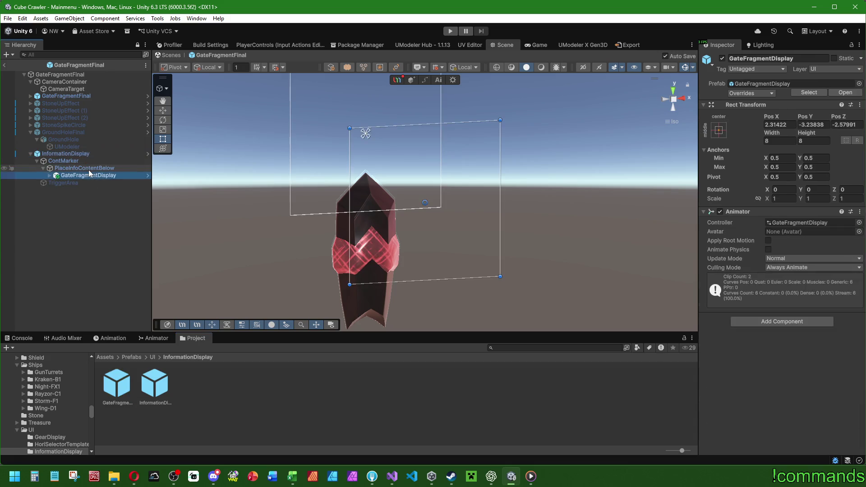
left_click(103, 338)
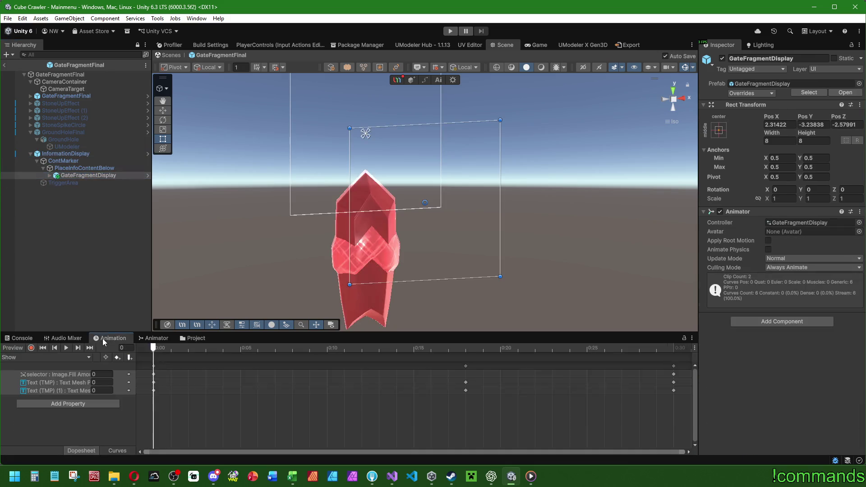
left_click_drag(602, 354, 675, 356)
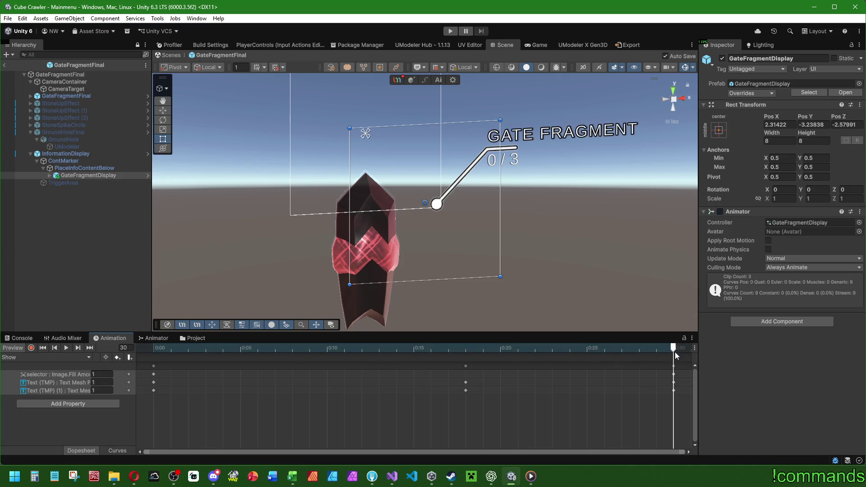
left_click(85, 167)
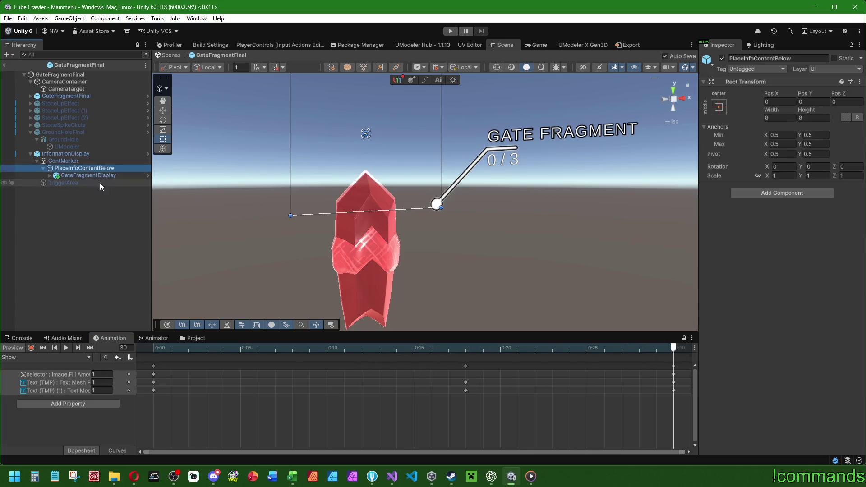
Step: With the Move tool, set GateFragmentDisplay's Pos X and Pos Z to 0
left_click(90, 176)
left_click(162, 110)
left_click(778, 124)
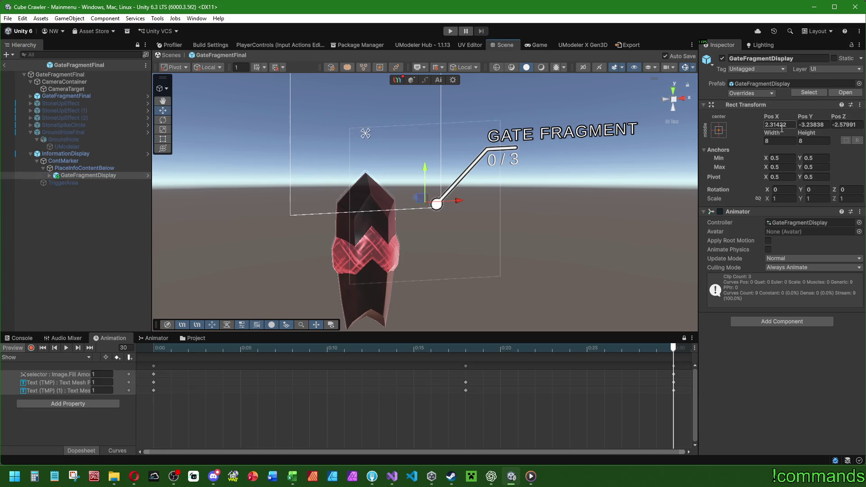
type("0")
left_click(817, 125)
type("-0.65")
key("Tab")
type("0")
key("Return")
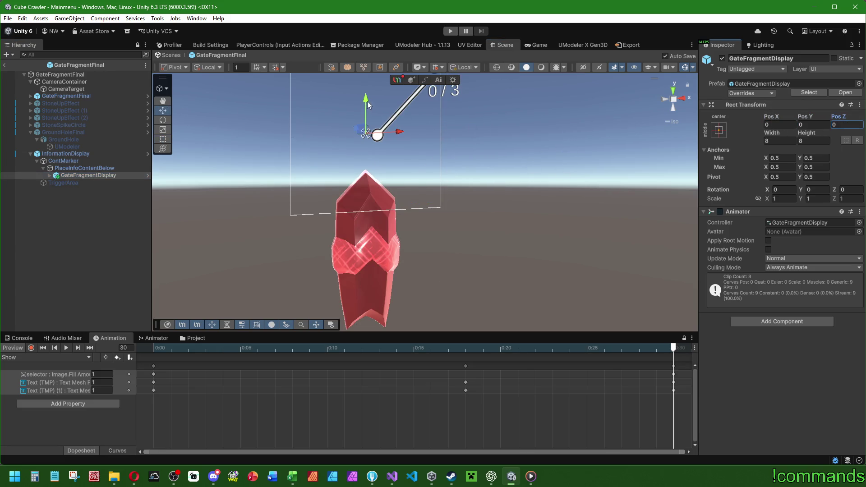
Step: Lower GateFragmentDisplay to Pos Y -5.5 beside the crystal and orbit to check placement
left_click_drag(367, 124, 368, 217)
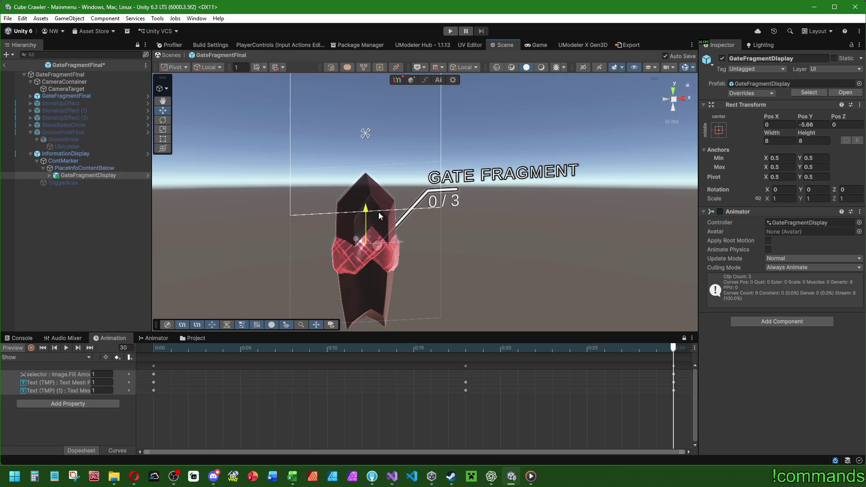
left_click_drag(461, 241, 419, 246)
type("-5.5")
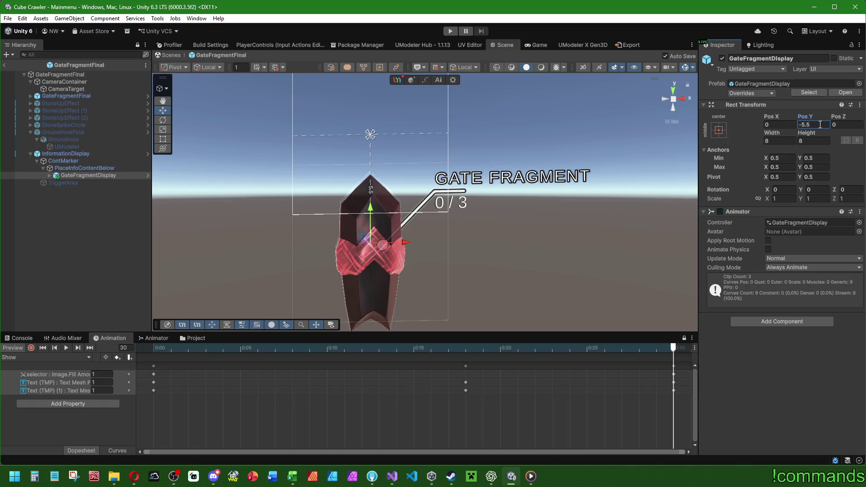
mouse_move(388, 234)
left_mouse_down()
mouse_move(407, 229)
mouse_move(501, 269)
mouse_move(432, 235)
mouse_move(371, 226)
mouse_move(454, 232)
left_mouse_up()
scroll(453, 232, "up", 5)
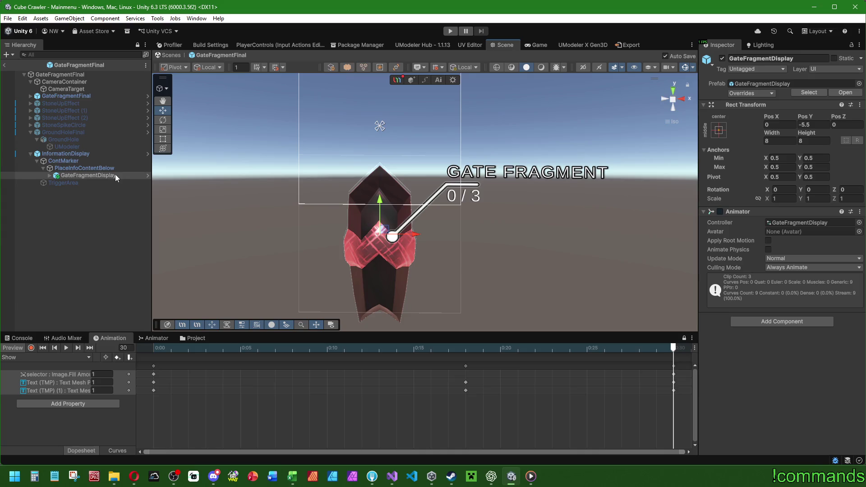
left_click(49, 175)
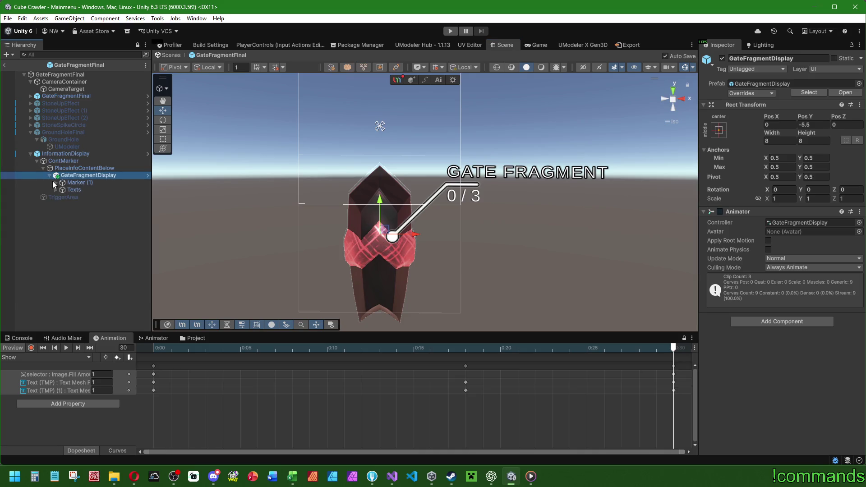
Step: Expand Marker (1) and Texts, then select the 0 / 3 counter text
left_click(54, 182)
left_click(56, 197)
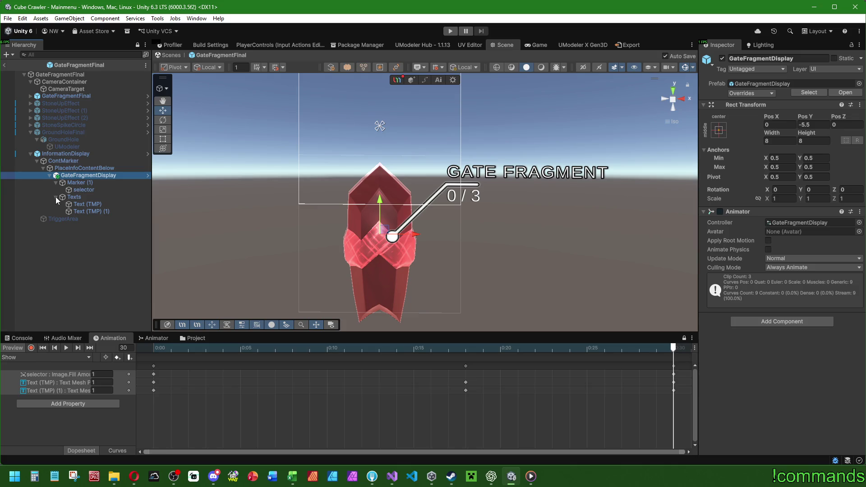
left_click(84, 204)
left_click(85, 212)
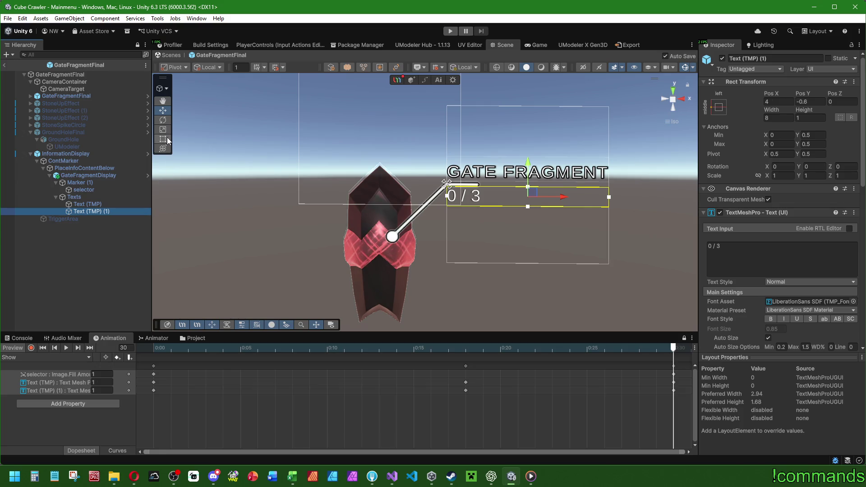
Step: Anchor the counter with the bottom-stretch preset and centre its text alignment
left_click(719, 107)
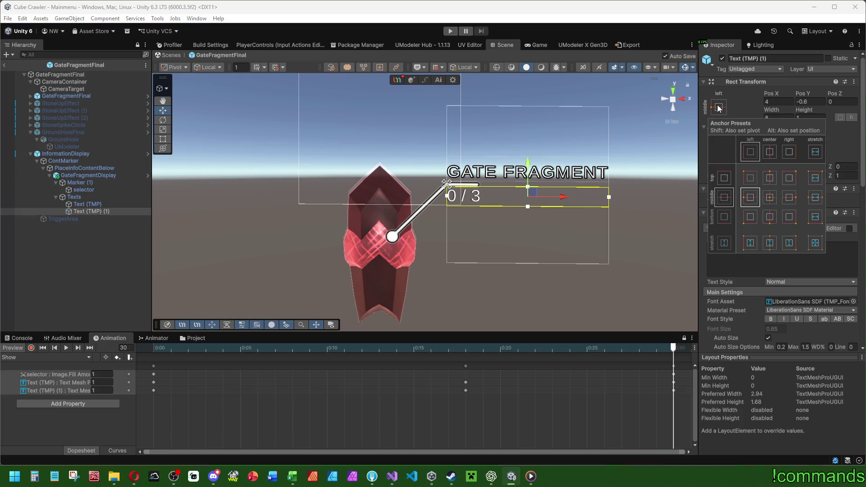
left_click(814, 218, "alt")
scroll(787, 320, "down", 3)
scroll(786, 320, "down", 3)
left_click(783, 325)
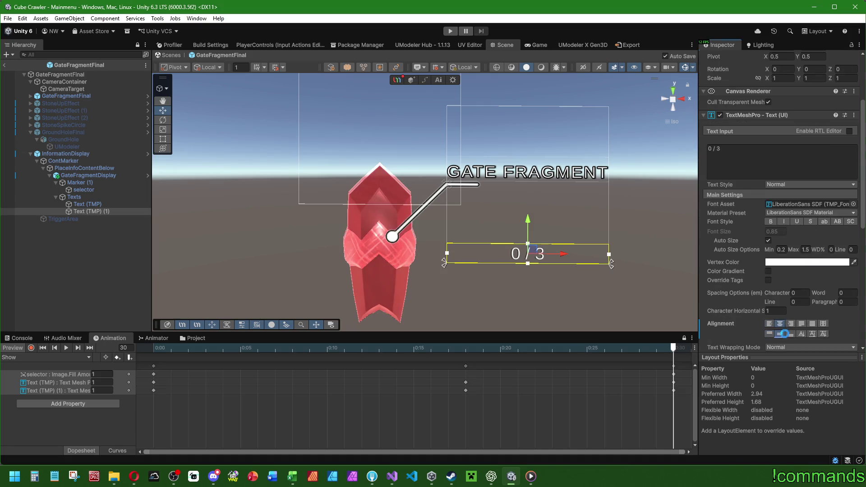
Step: Duplicate the counter as Text (TMP) (2) and move it above the original
left_click(88, 211)
key("ctrl+d")
left_click_drag(105, 220, 103, 209)
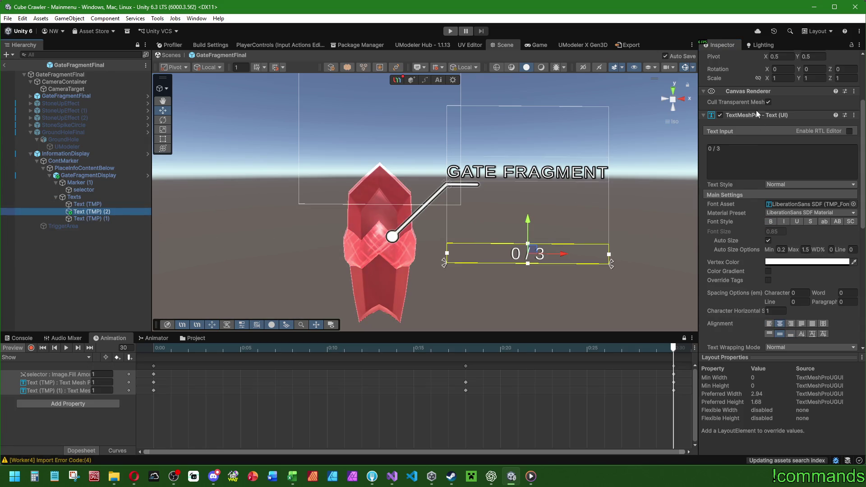
Step: Set the new text box's Height to 2.5 and raise it above the counter
left_click(809, 118)
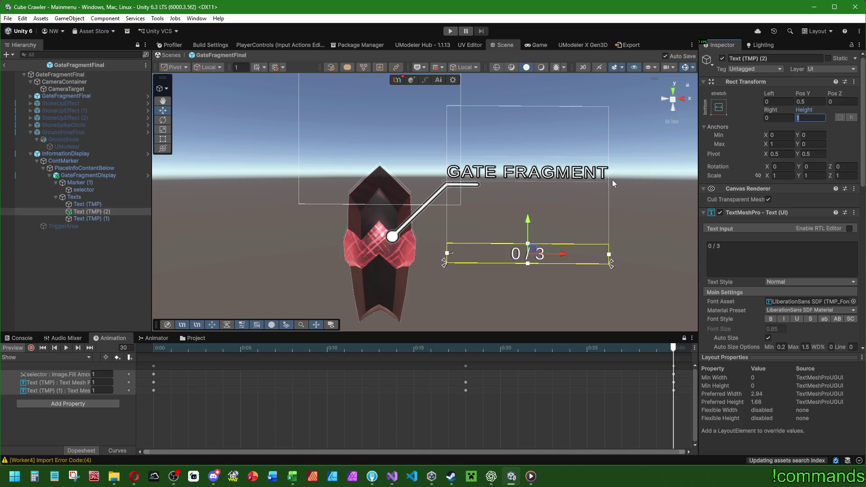
type("3")
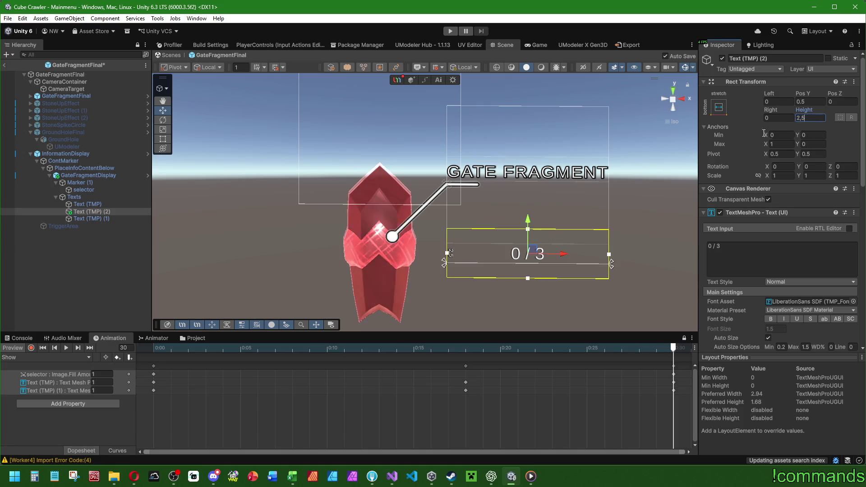
left_click_drag(548, 224, 534, 185)
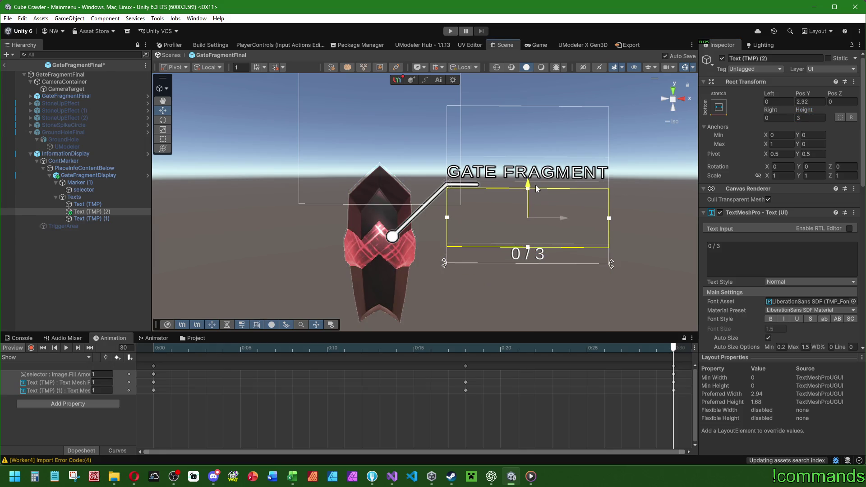
double_click(795, 117)
type("2.5")
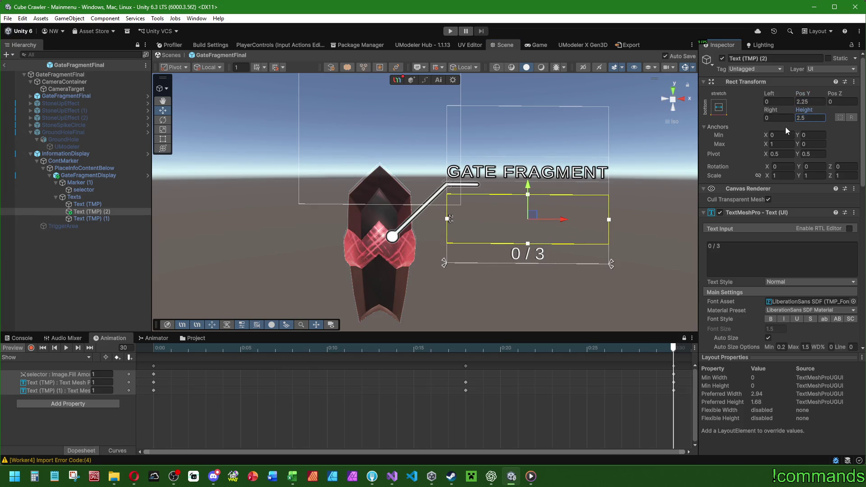
Step: Position the text box at Pos Y 2.5 between the title and counter
double_click(812, 101)
type("2")
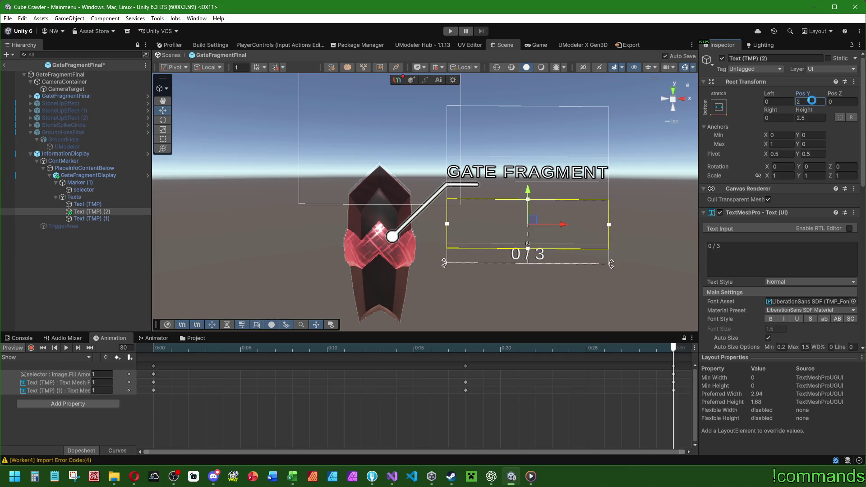
left_click_drag(533, 193, 532, 183)
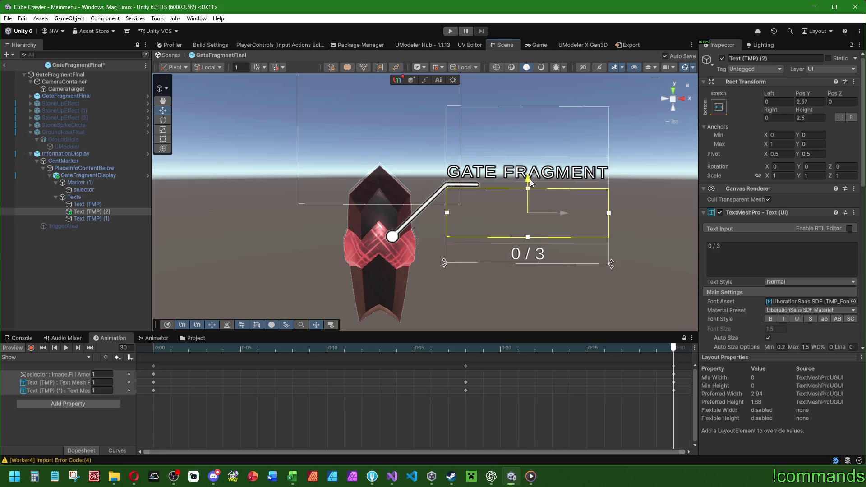
double_click(810, 101)
type("2.5")
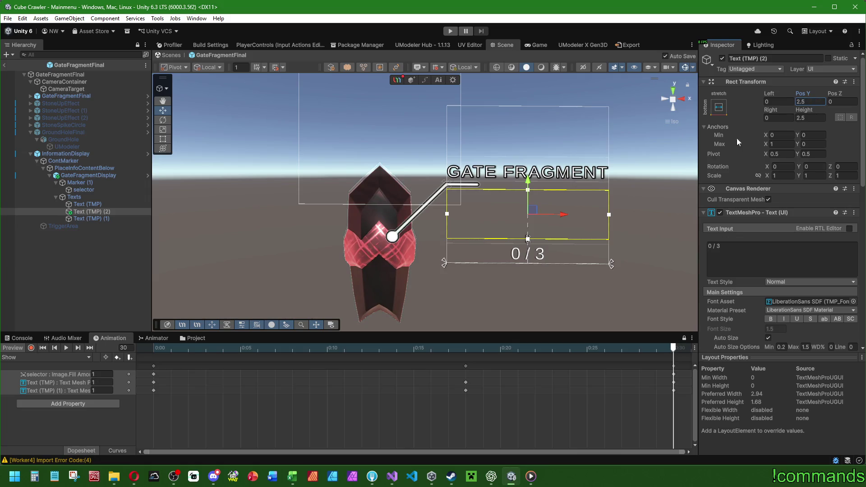
scroll(744, 307, "down", 3)
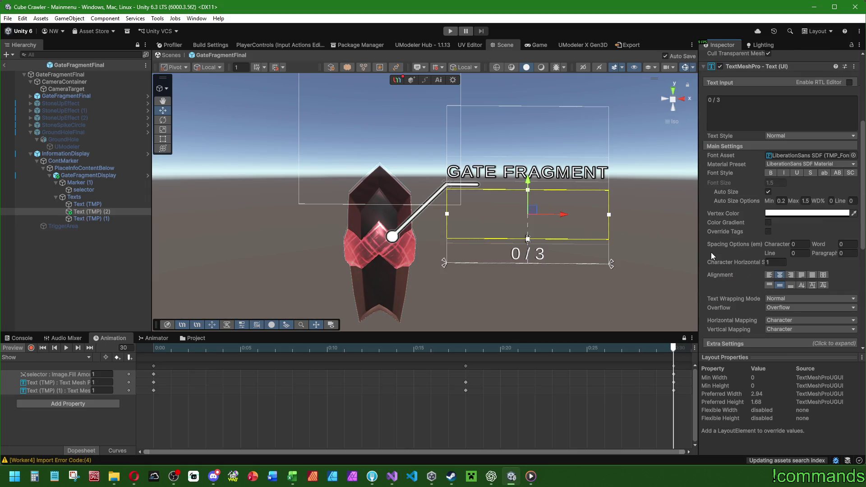
Step: Replace the middle text with 'FIND 3 GATE FRAGMENTS TO OPEN THE FINAL BOSS PORTAL'
left_click(759, 120)
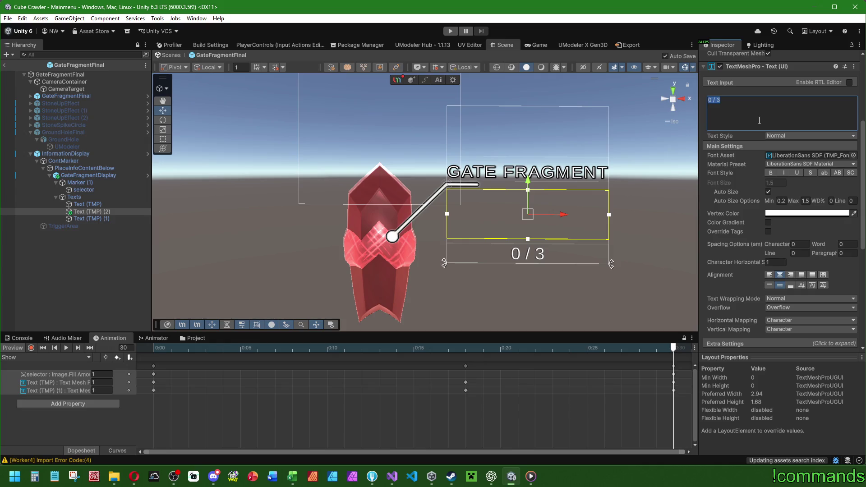
type("FIND")
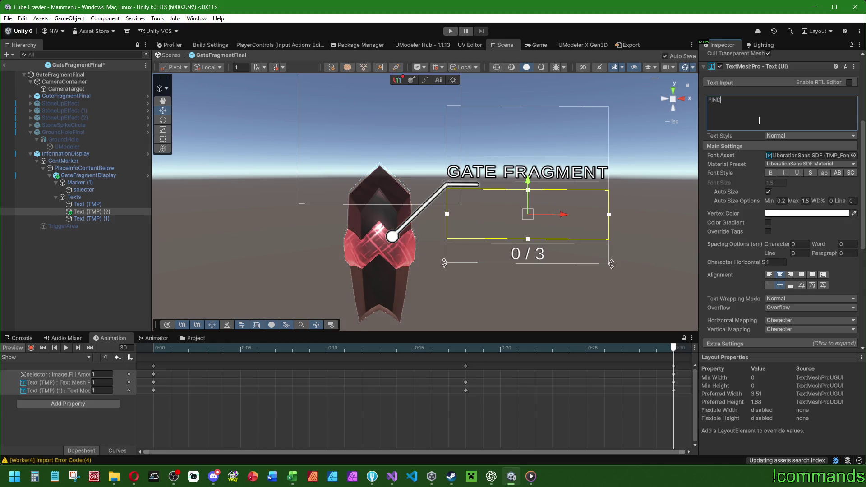
type(" 3 GATE F")
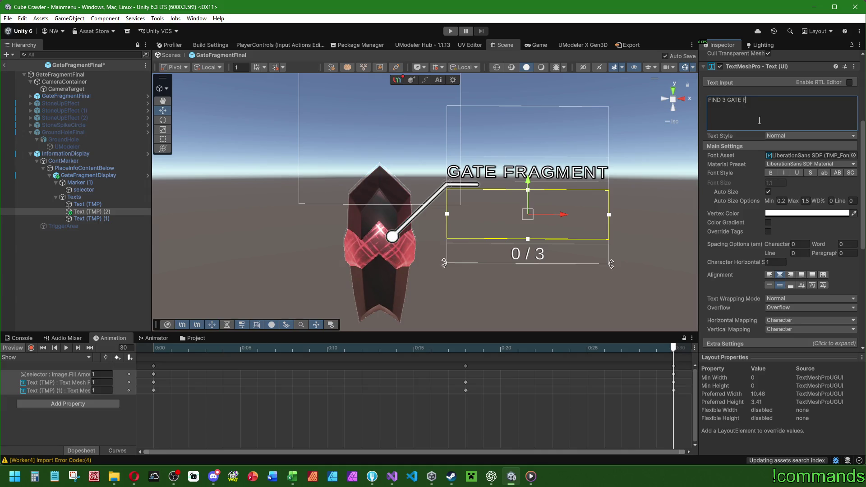
type("RAGMENTS TO")
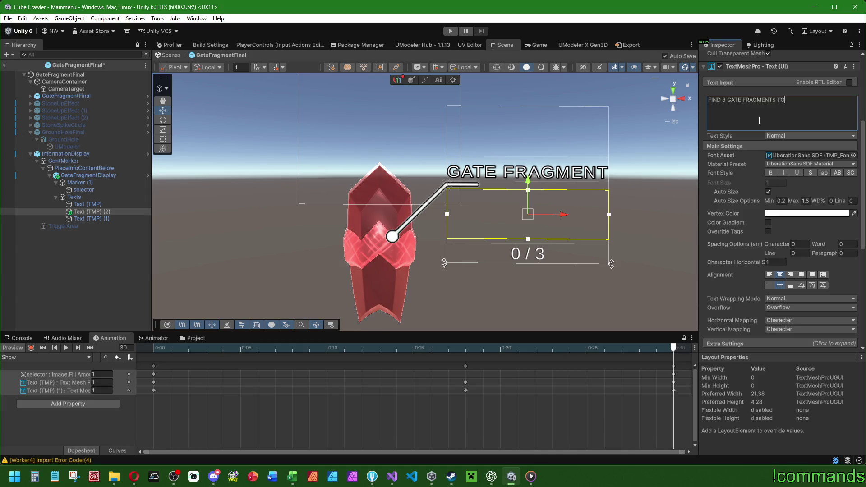
type(" ENABLE")
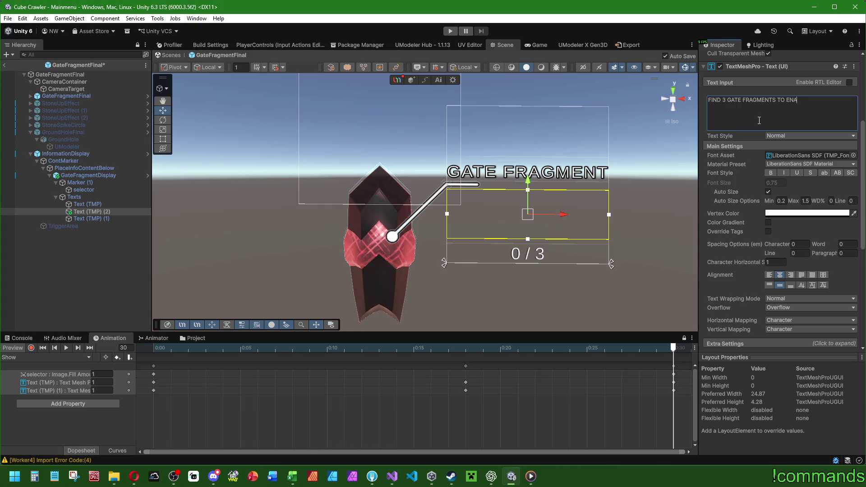
key("BackSpace")
key("BackSpace")
key("BackSpace")
type("OPEN")
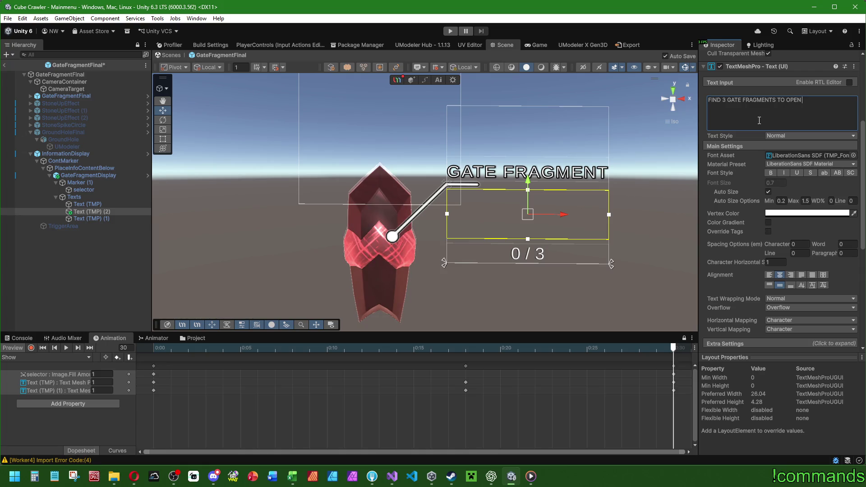
type(" TH")
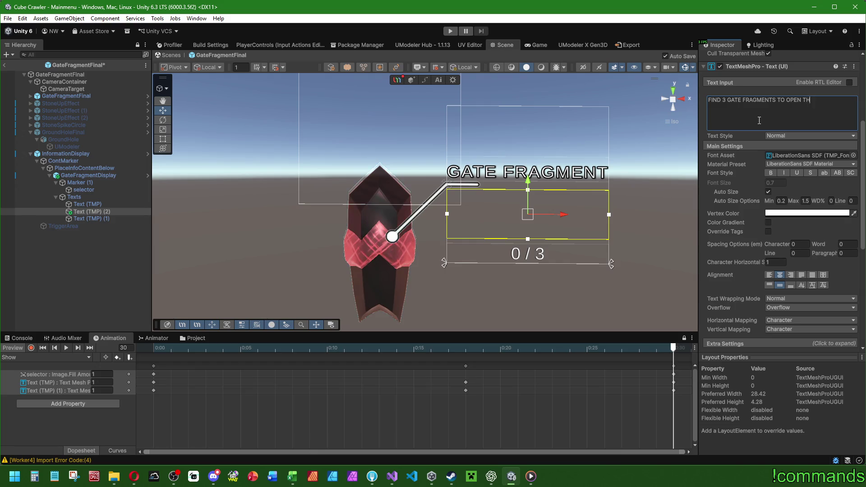
type("E FINAL")
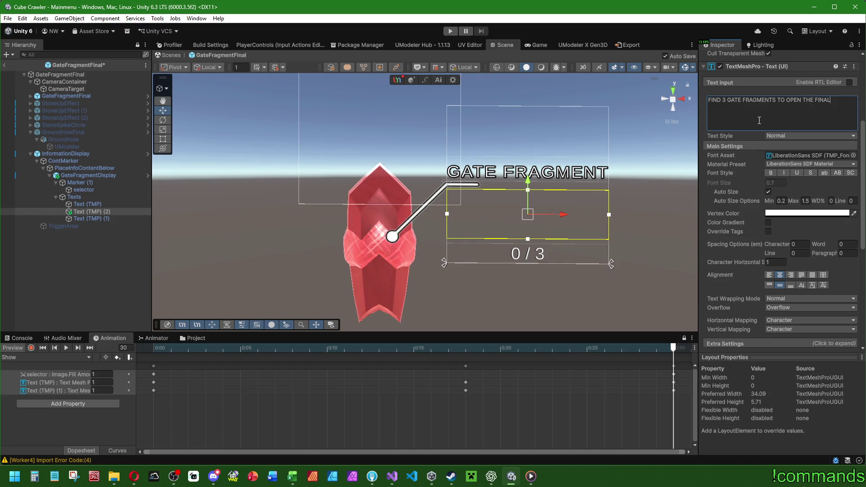
type(" BOSS PORTAL")
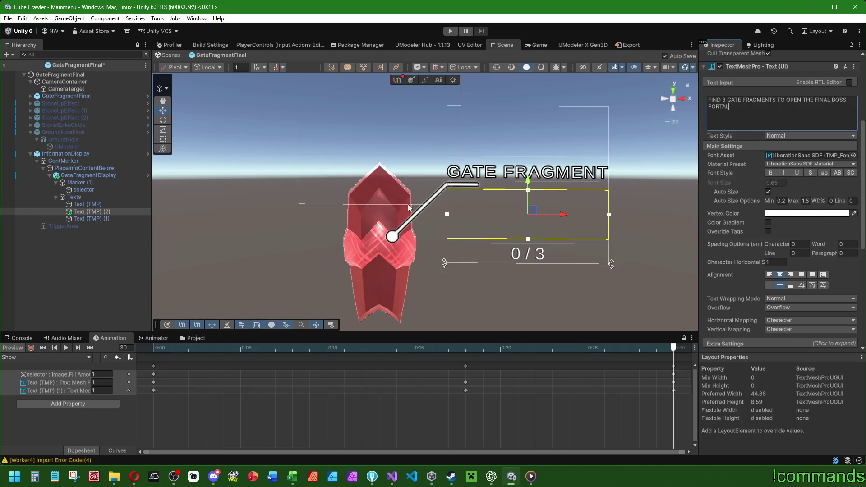
left_click_drag(551, 177, 483, 210)
Step: Record a transparent Vertex Color key on Text (TMP) (2) at frame 18 of Show
left_click(100, 211)
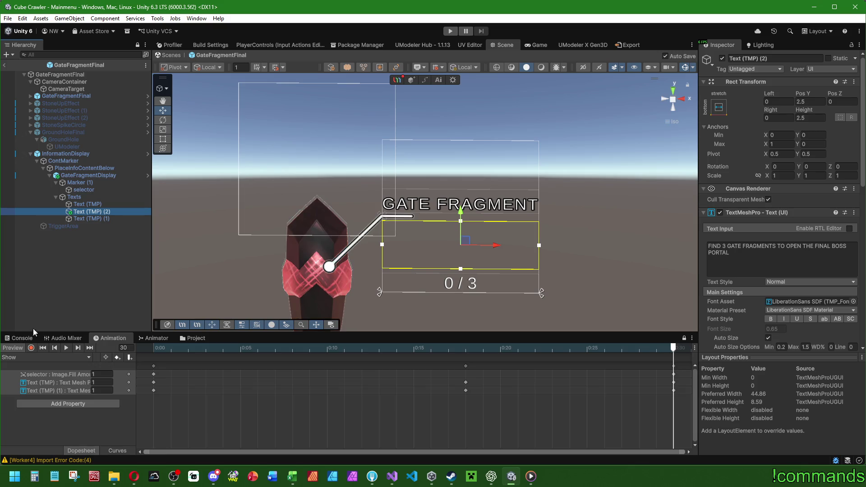
left_click(30, 347)
mouse_move(674, 355)
left_mouse_down()
mouse_move(311, 347)
mouse_move(456, 347)
left_mouse_up()
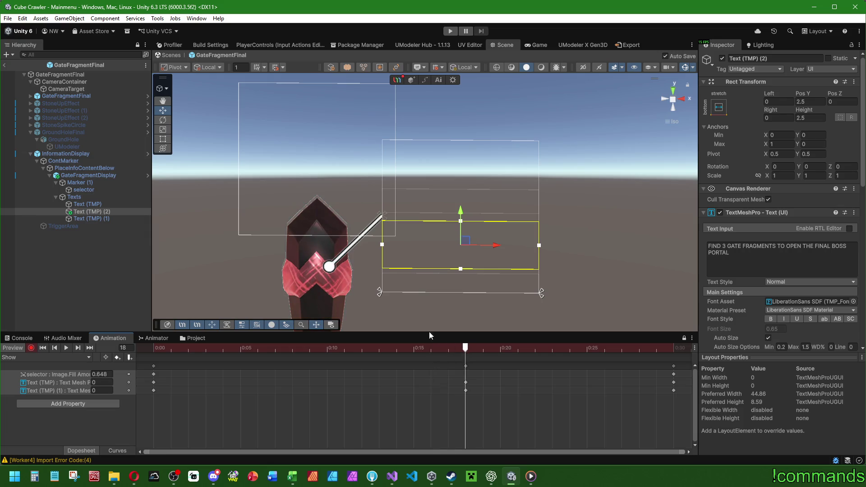
scroll(781, 264, "down", 4)
left_click(777, 189)
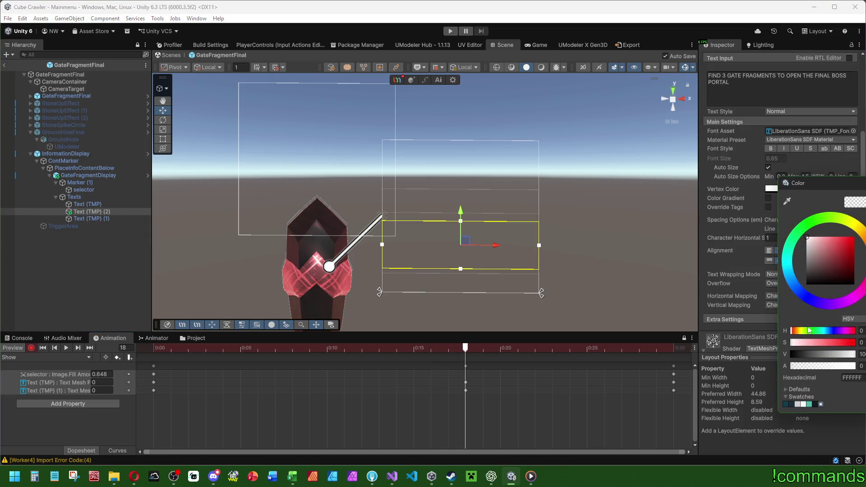
left_click_drag(470, 351, 586, 347)
Step: Key the description's Vertex Color at frame 30, the end of the Show clip
left_click(673, 347)
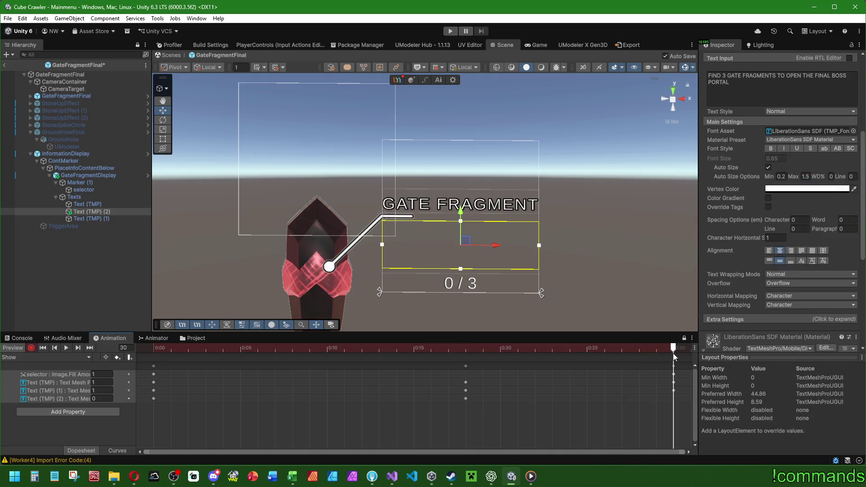
left_click(807, 189)
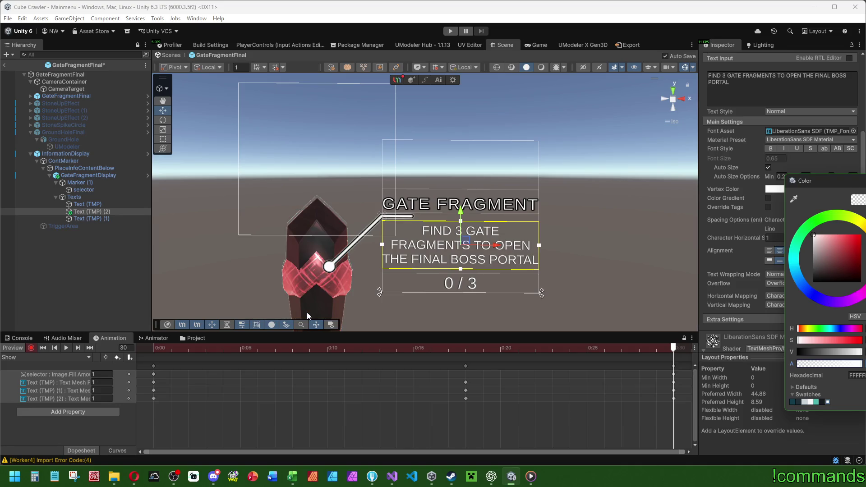
left_click(79, 212)
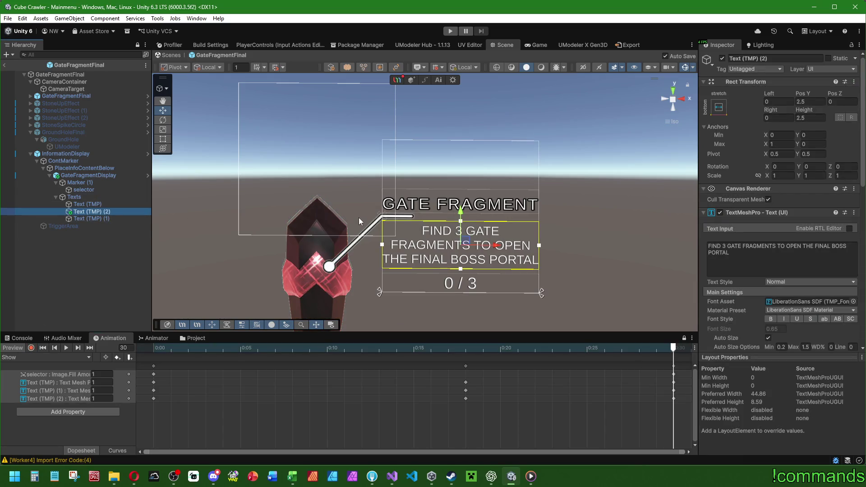
left_click(86, 176)
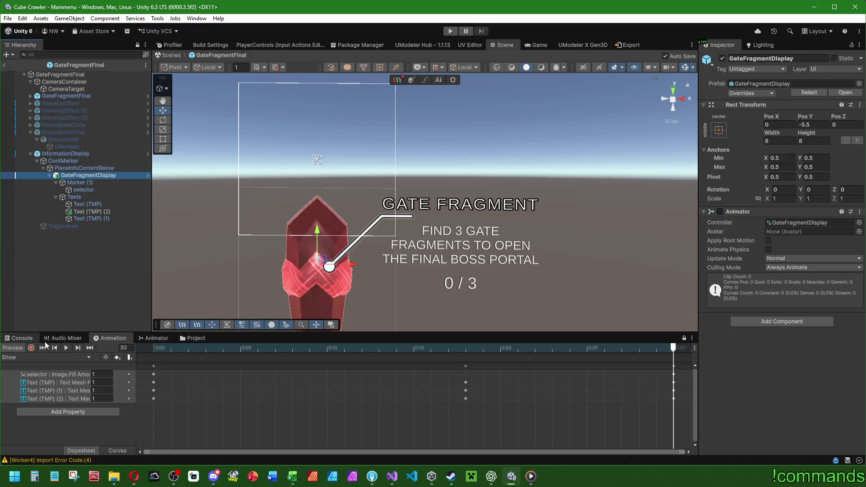
left_click(100, 212)
Step: Set the description's Font Asset to LiberationSans SDF_Upgrade
scroll(733, 266, "down", 6)
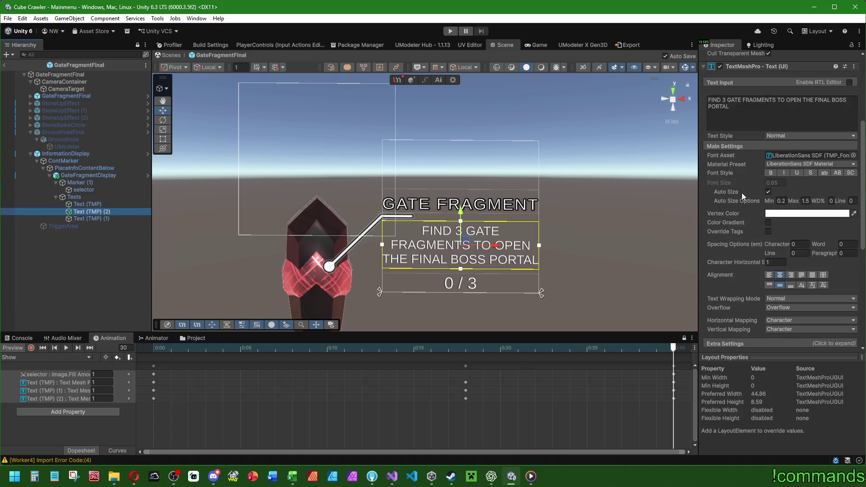
left_click(853, 155)
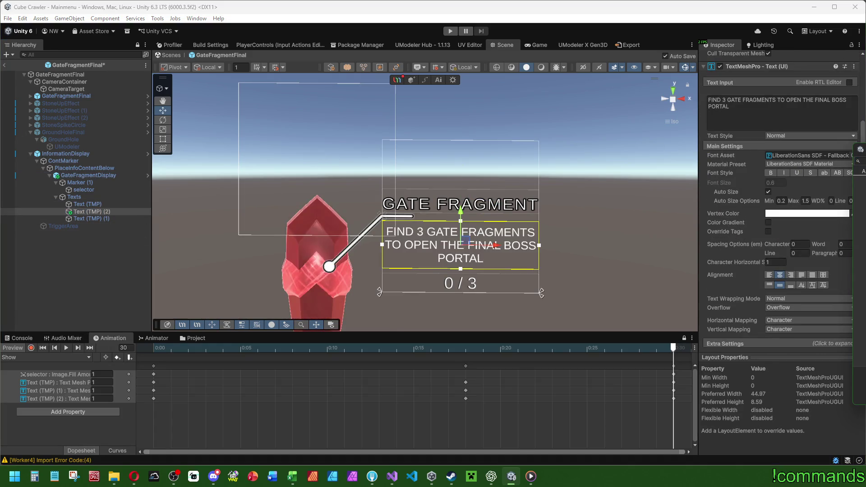
key("Down")
key("Down")
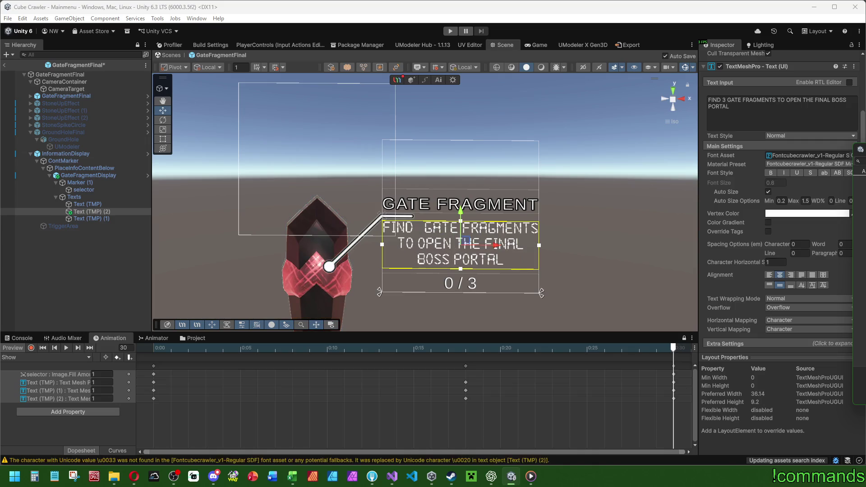
key("Down")
key("Return")
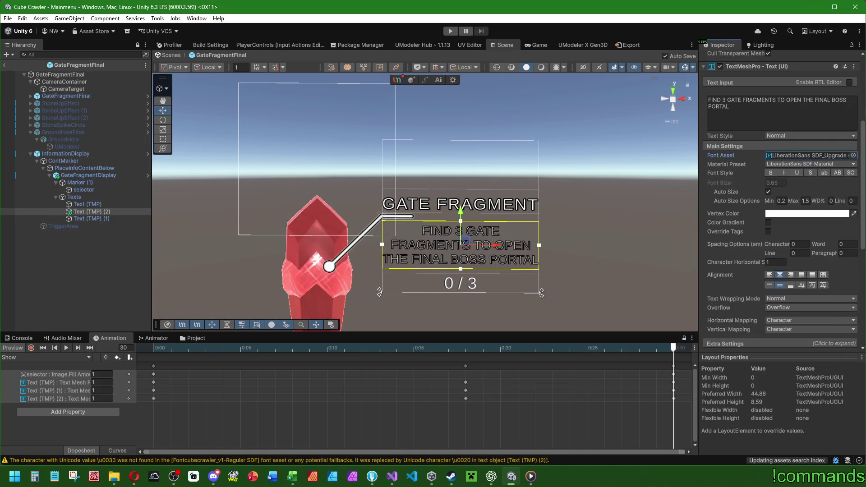
Step: Make the description bold with auto size 0.25 to 1.75 and top alignment
left_click(770, 174)
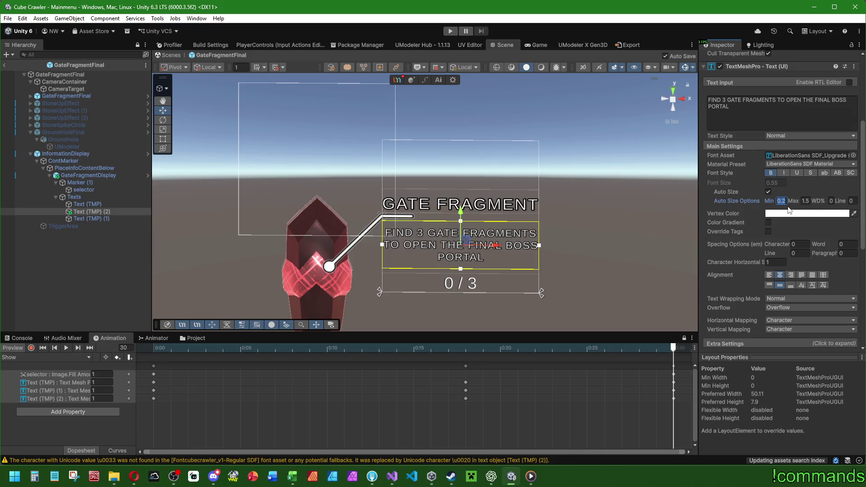
type("0.25")
type("1.75")
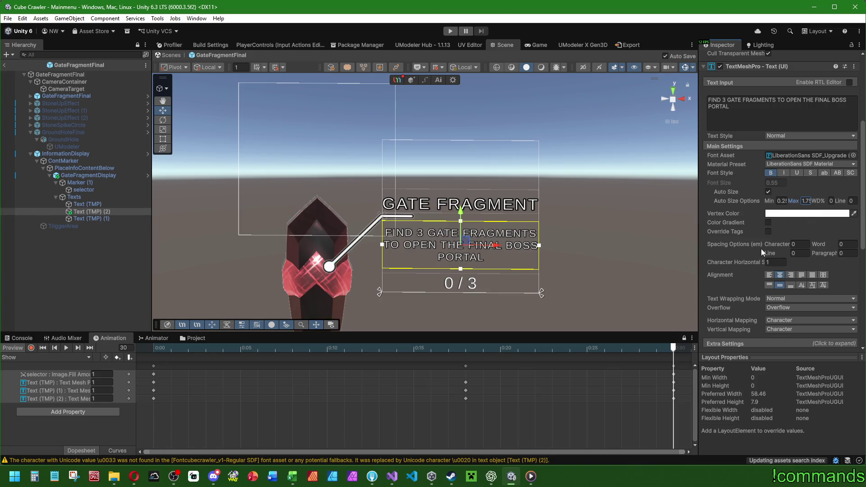
key("Return")
left_click(769, 284)
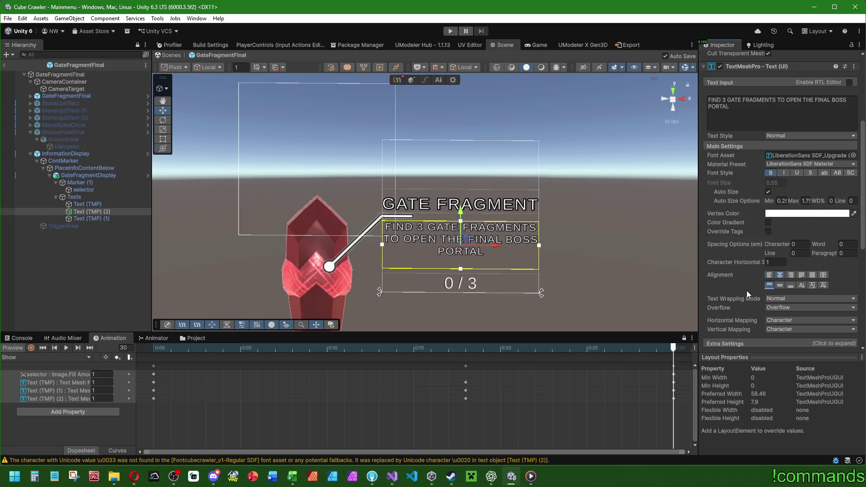
left_click(85, 219)
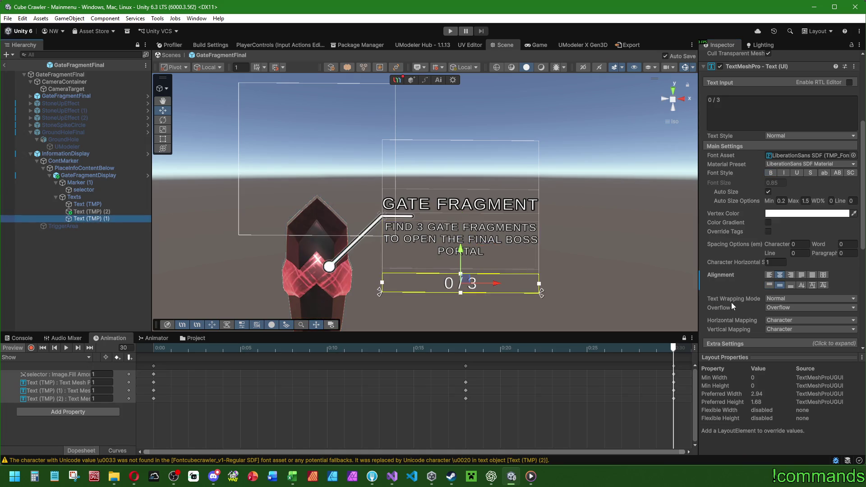
Step: Top-align the 0 / 3 counter text and set its Pos Y to 0.75
left_click(768, 285)
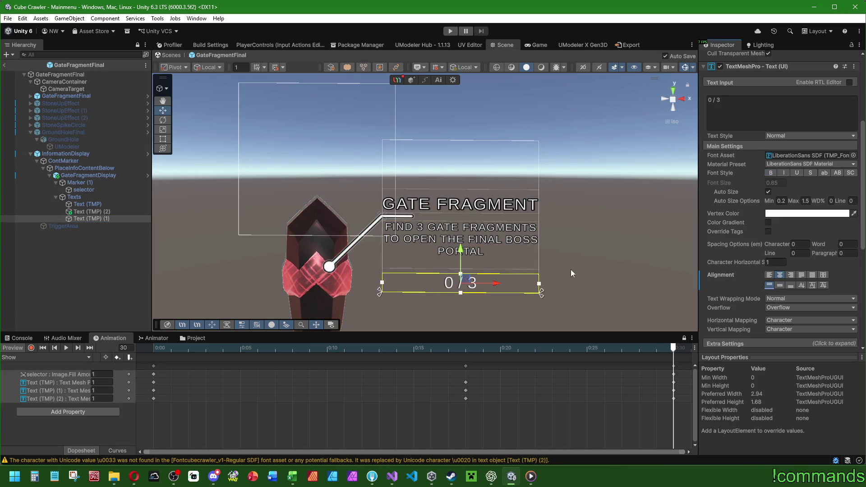
scroll(773, 99, "up", 6)
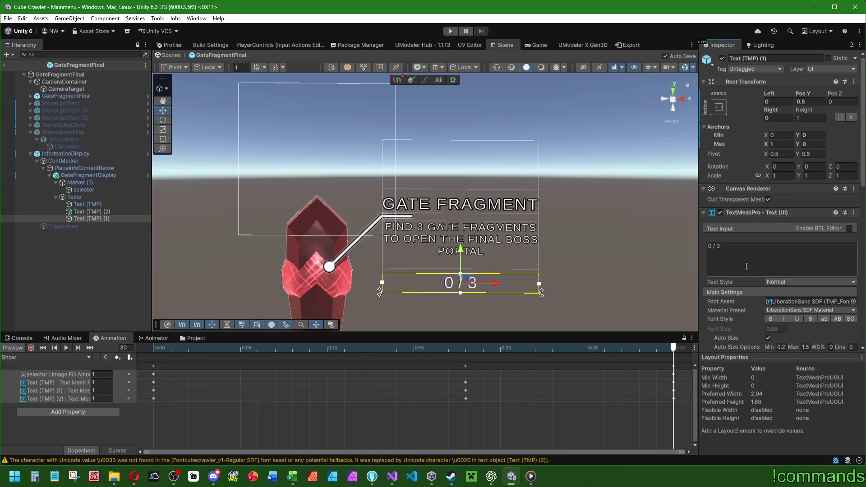
left_click(806, 99)
type("1")
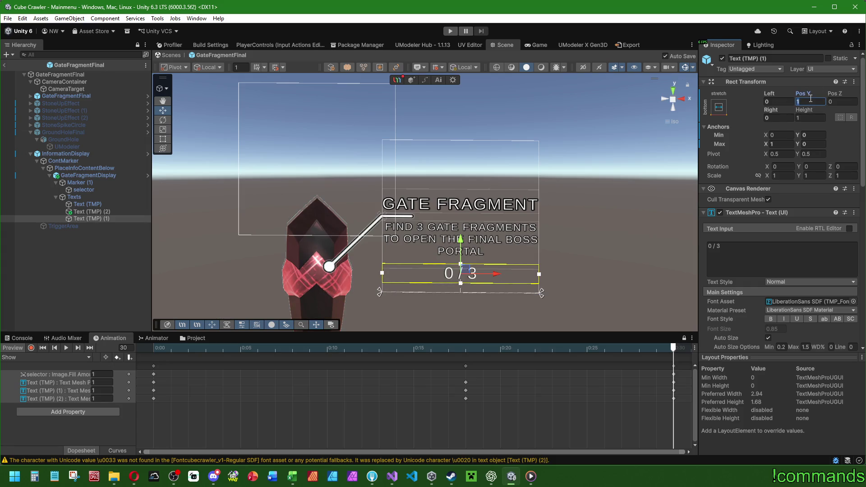
type("0,75")
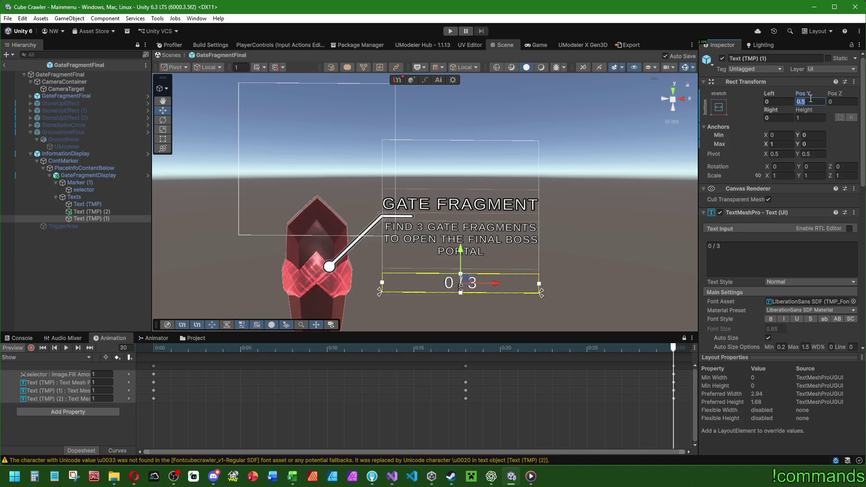
key("Return")
Step: Change the counter's Vertex Color to a deep cyan (hex 1CDBFF)
scroll(738, 313, "down", 3)
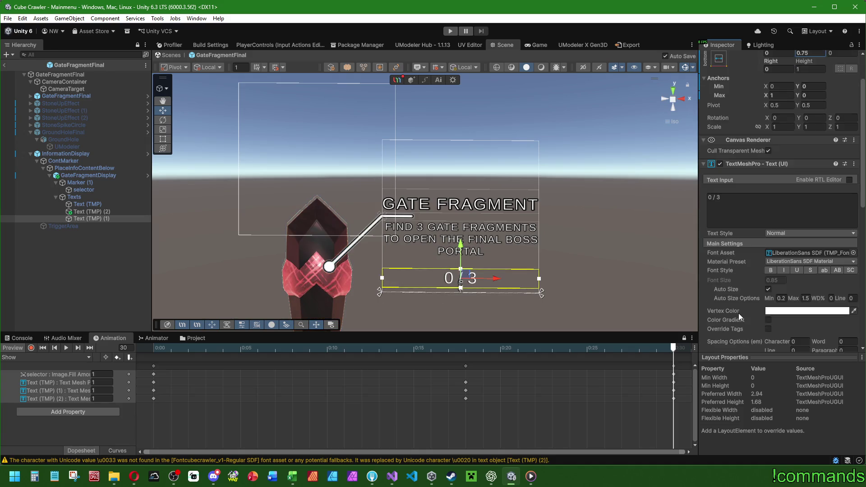
left_click(772, 286)
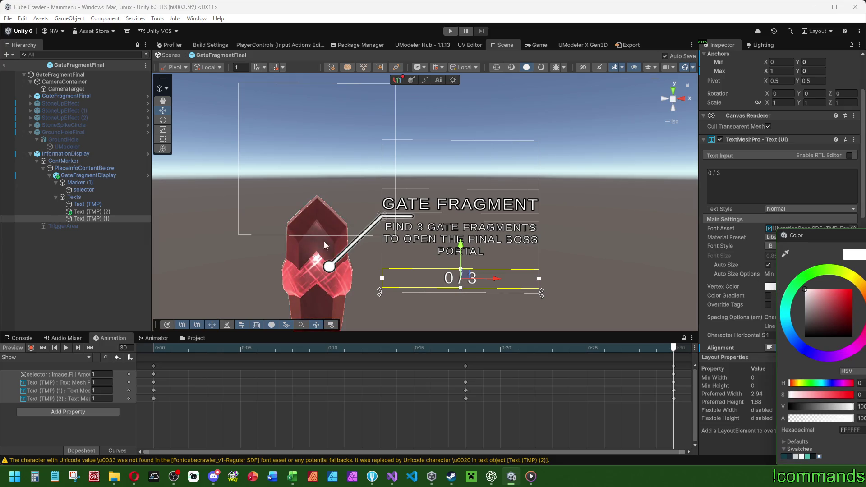
left_click(805, 277)
mouse_move(834, 297)
left_mouse_down()
mouse_move(845, 277)
mouse_move(831, 260)
left_mouse_up()
left_click(785, 317)
left_click_drag(785, 317, 787, 322)
left_click_drag(833, 299, 846, 294)
left_click(576, 267)
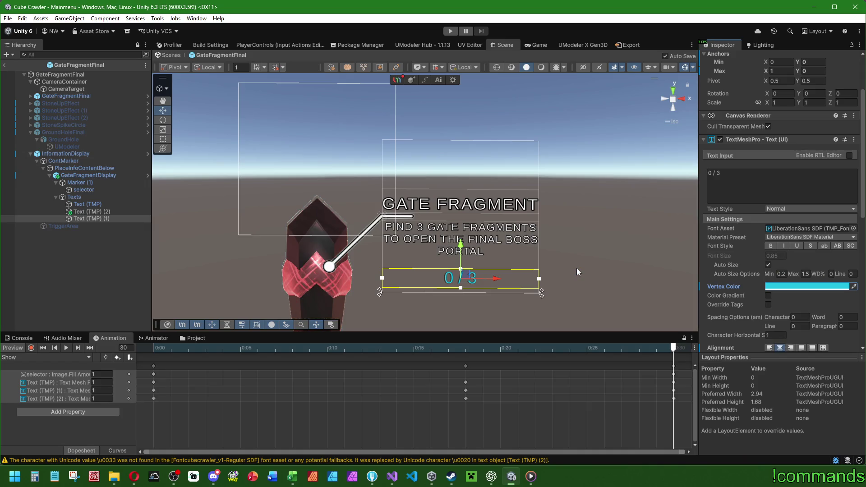
left_click(110, 262)
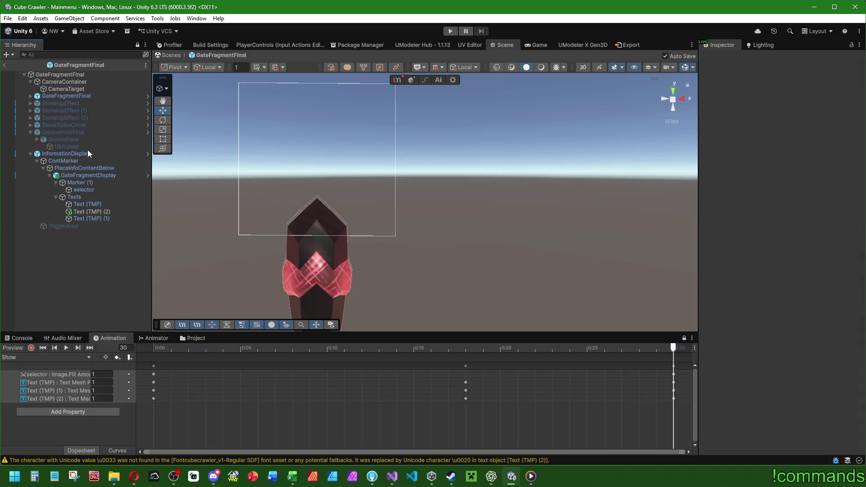
Step: Select the GateFragmentDisplay prefab asset in the Project window and give it Pos Y -5.5
left_click(86, 175)
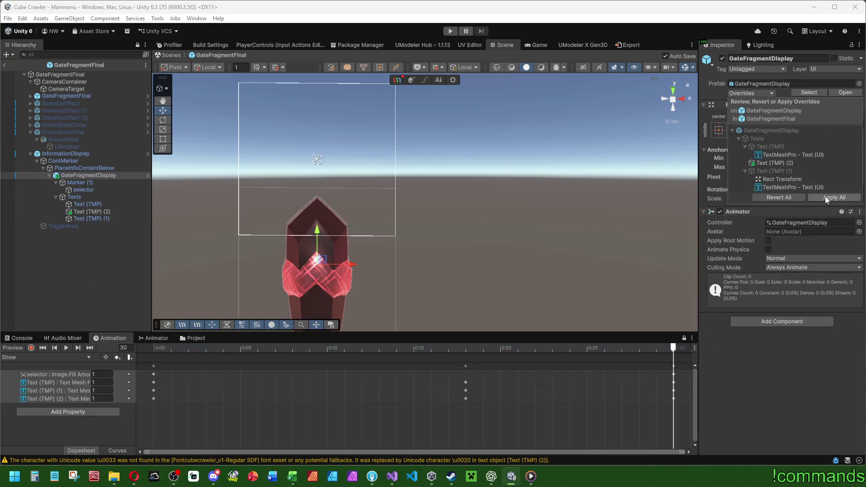
left_click(192, 338)
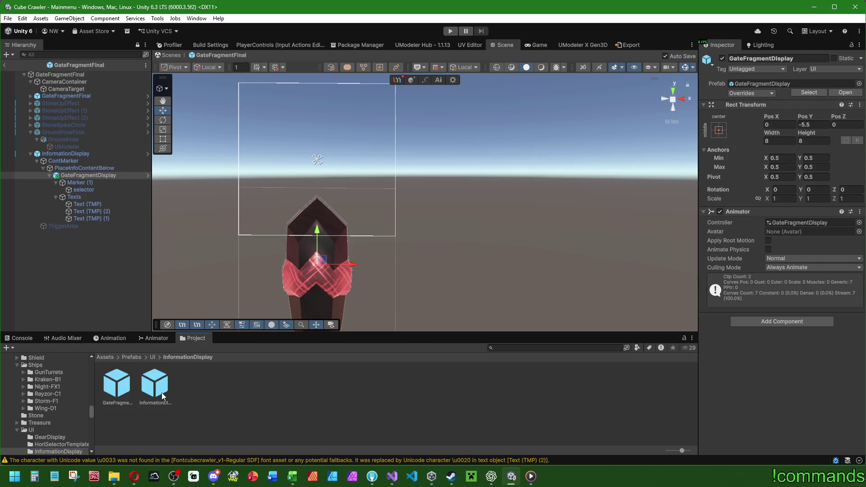
left_click(126, 390)
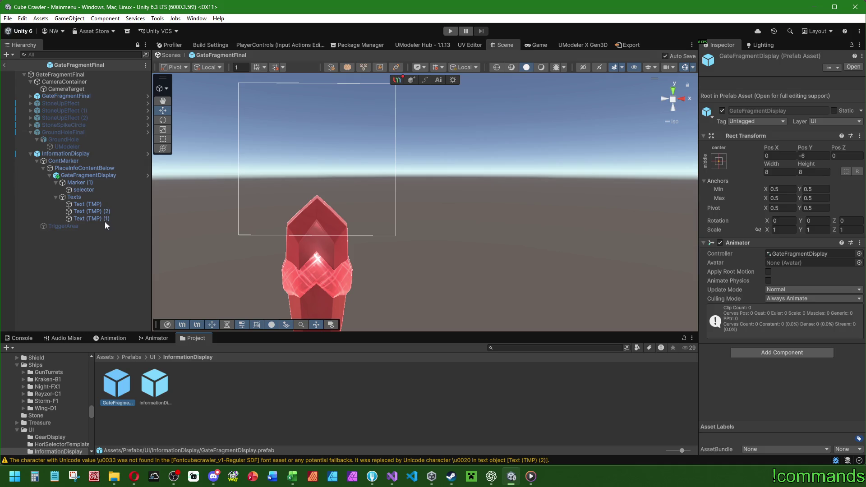
left_click(106, 175)
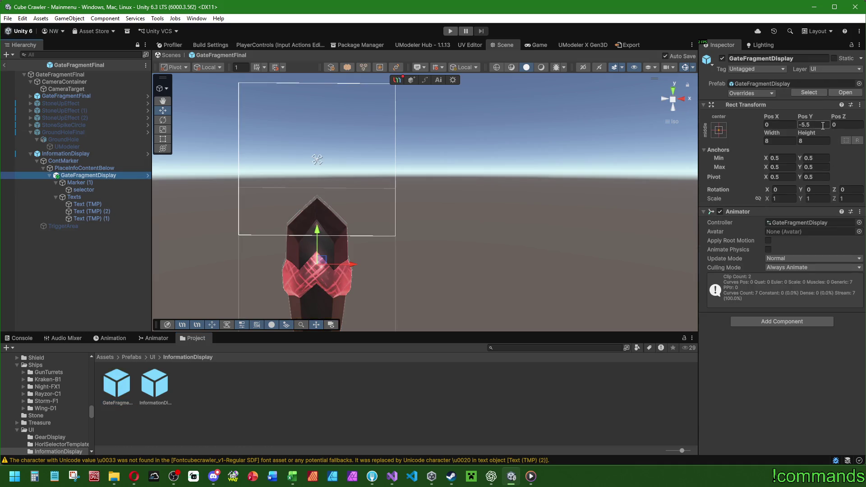
left_click(122, 384)
left_click(814, 156)
type("-5.5")
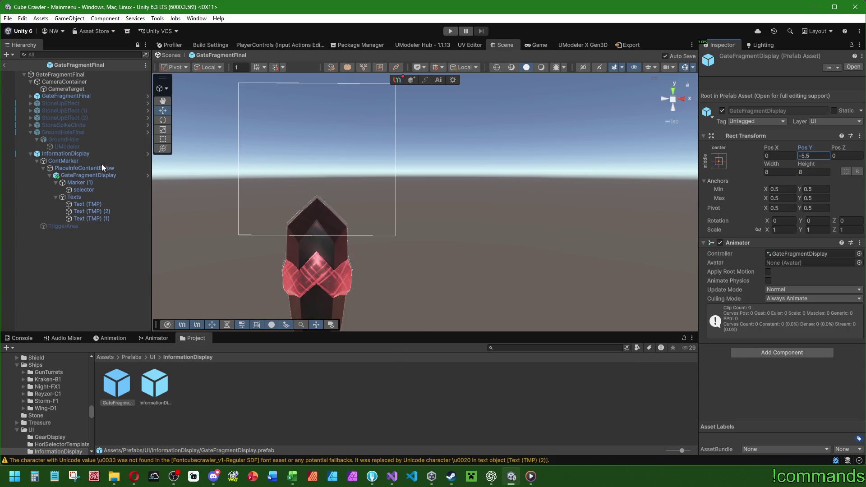
left_click(103, 177)
left_click(98, 340)
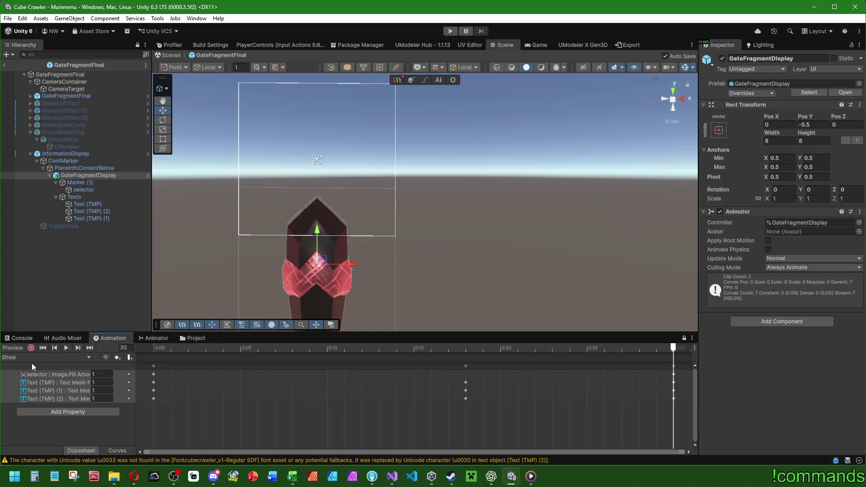
Step: Preview the Show clip and drag the 0 / 3 counter above the GATE FRAGMENT heading
left_click_drag(145, 347, 672, 348)
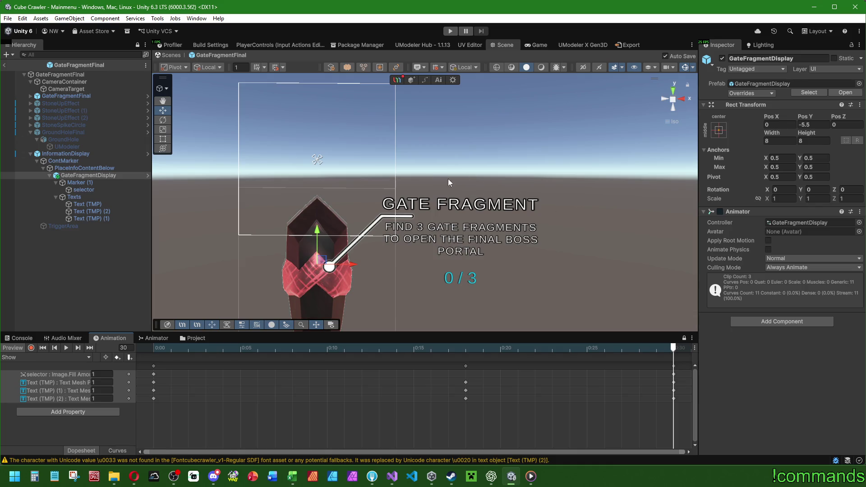
left_click(83, 175)
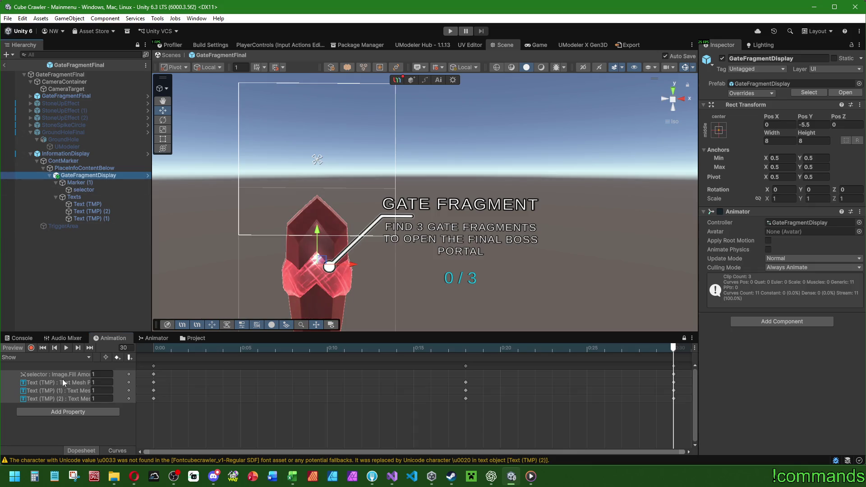
left_click(88, 209)
left_click(90, 219)
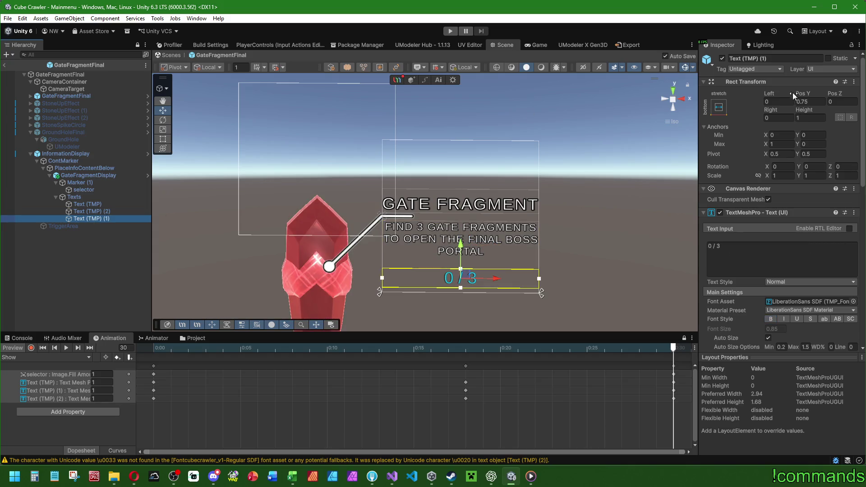
left_click_drag(472, 247, 472, 149)
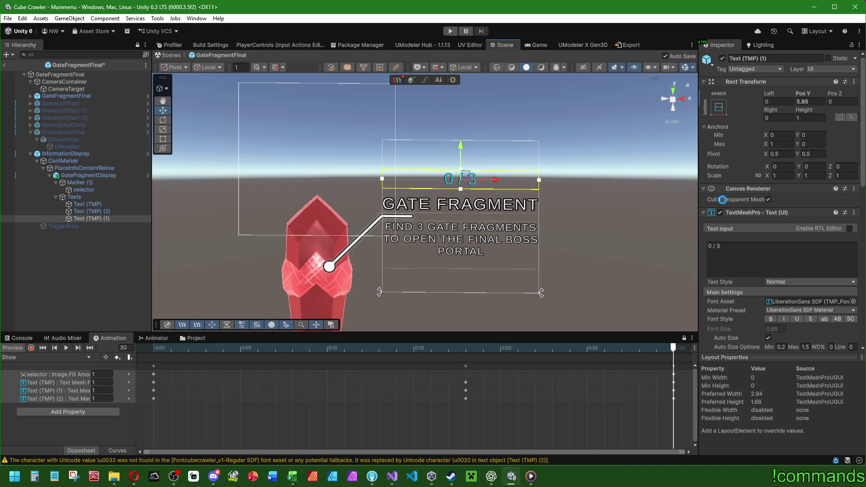
scroll(758, 258, "down", 5)
scroll(766, 217, "up", 5)
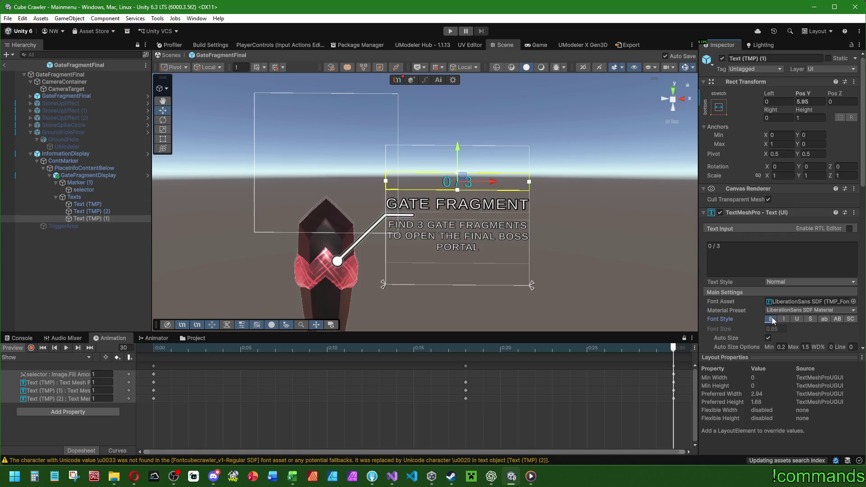
left_click(771, 319)
left_click(771, 319)
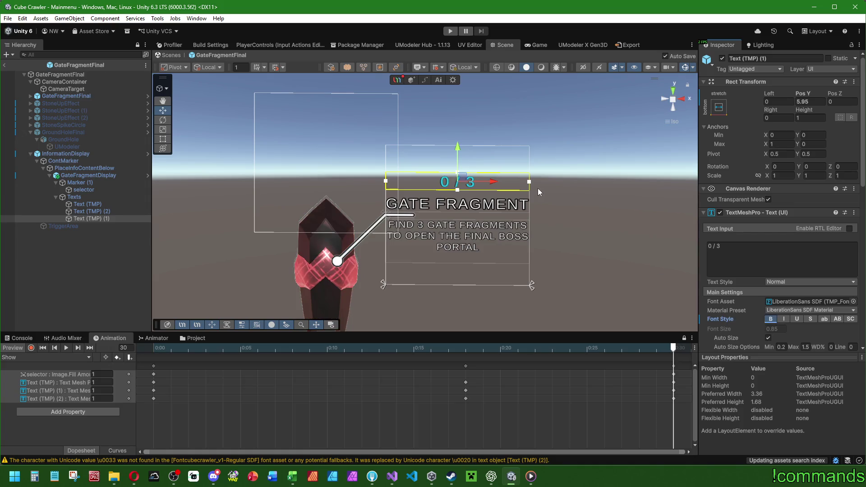
left_click_drag(457, 146, 457, 150)
Step: Anchor the counter stretched across the top of the panel with Pos Y -2.25
left_click(809, 102)
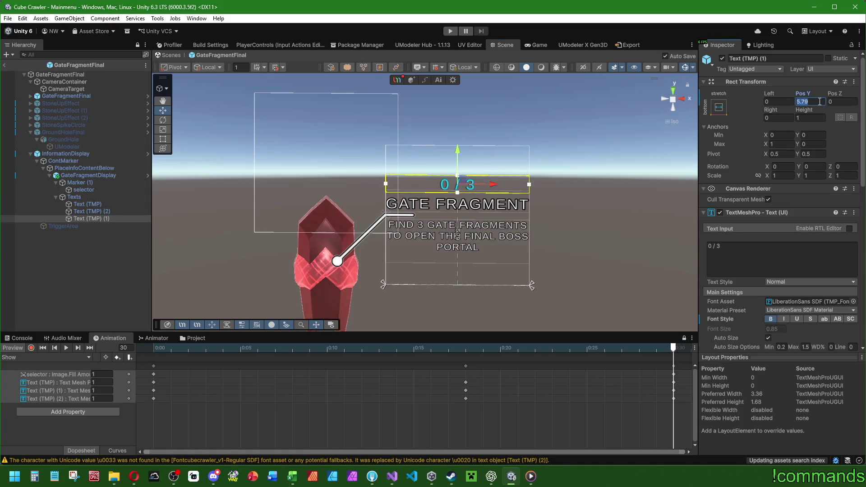
type("5.5")
key("Return")
type("6")
left_click(718, 107)
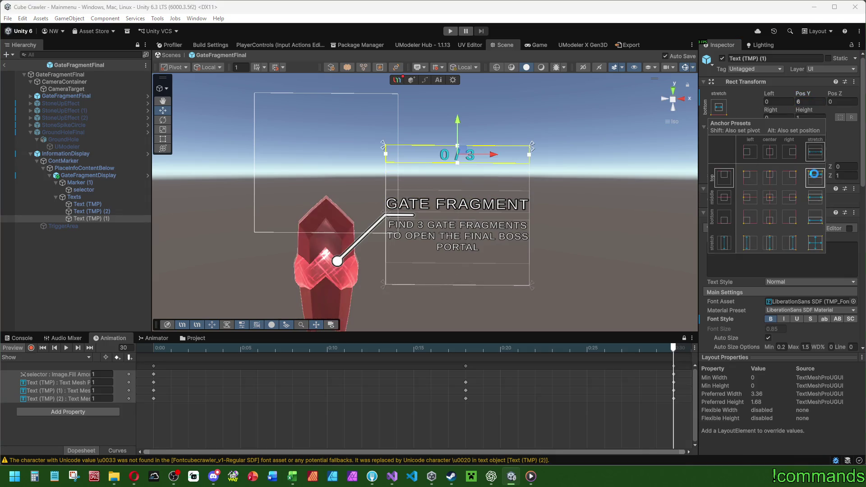
left_click(815, 177)
left_click_drag(798, 93, 809, 99)
left_click(809, 98)
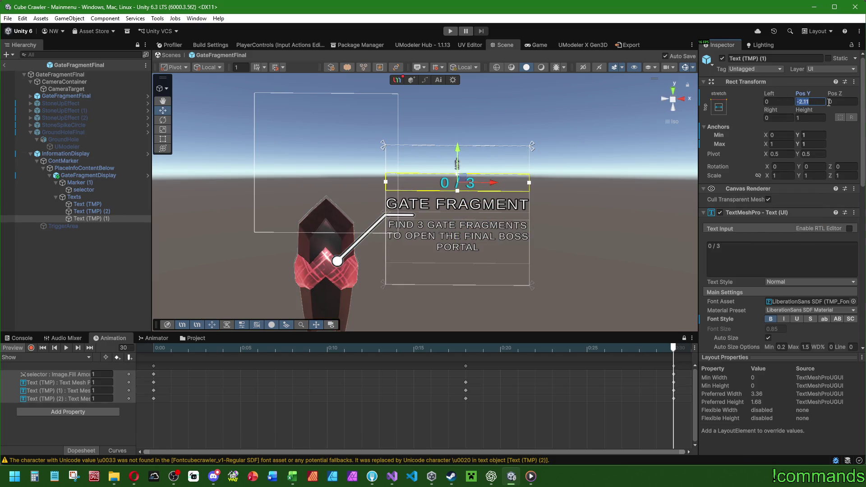
type("-2,25")
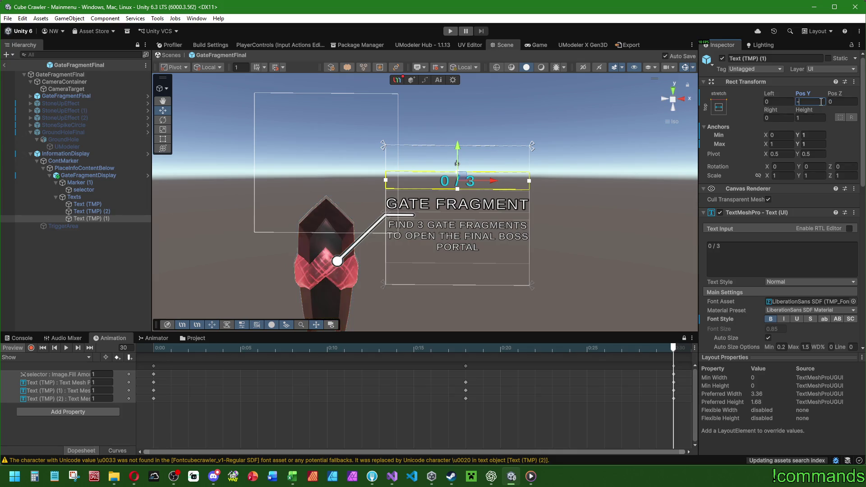
Step: Review the counter's placement against the heading and collapse the marker branch
left_click(107, 277)
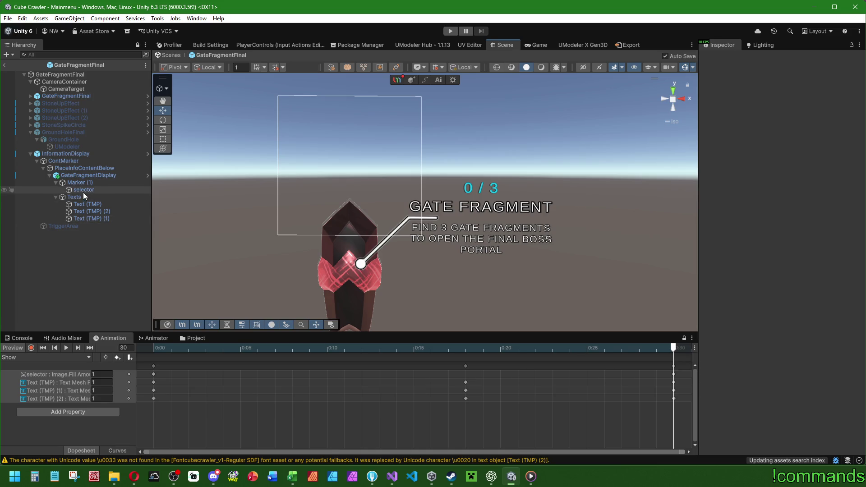
left_click(87, 204)
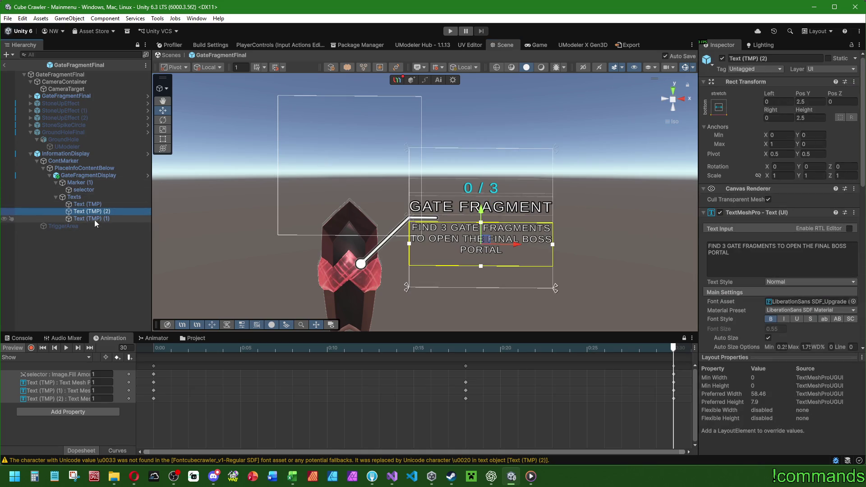
left_click(90, 218)
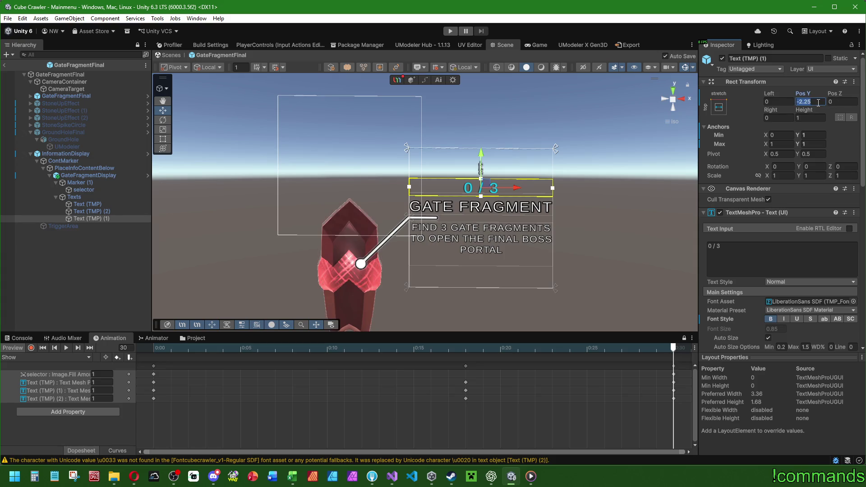
left_click(34, 270)
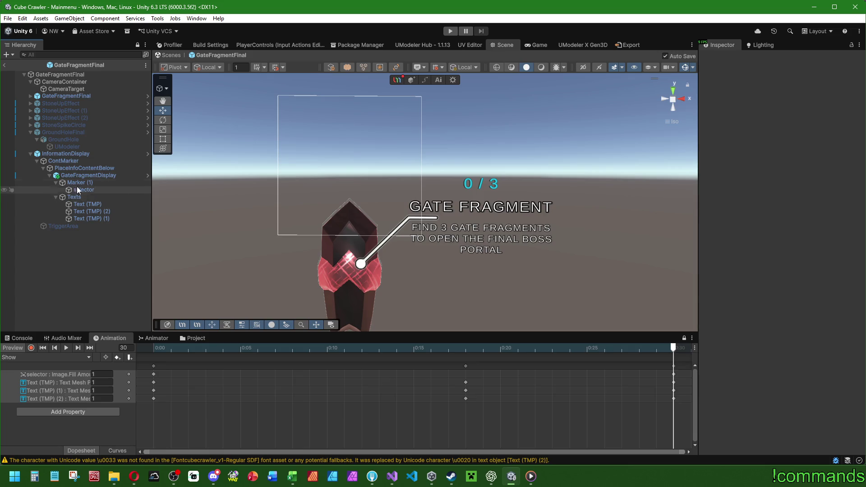
left_click(56, 182)
Step: Add a UI Image as a child of GateFragmentDisplay
left_click(56, 189)
left_click(86, 177)
right_click(86, 176)
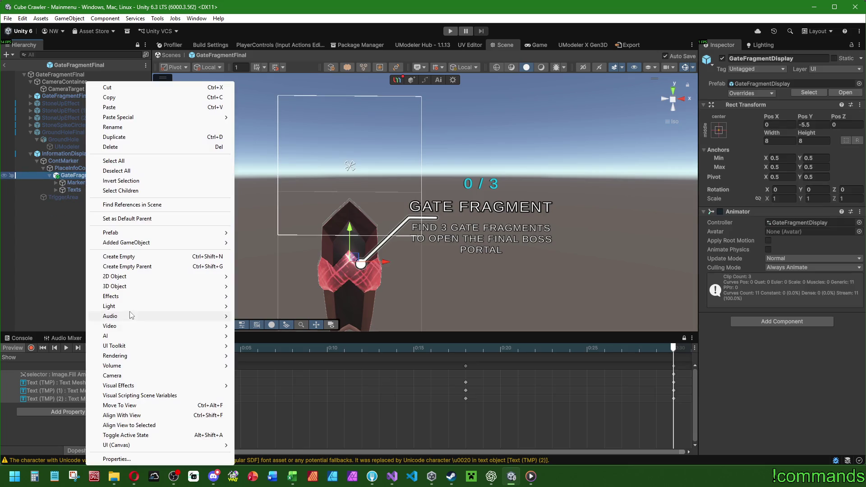
mouse_move(136, 445)
left_click(256, 304)
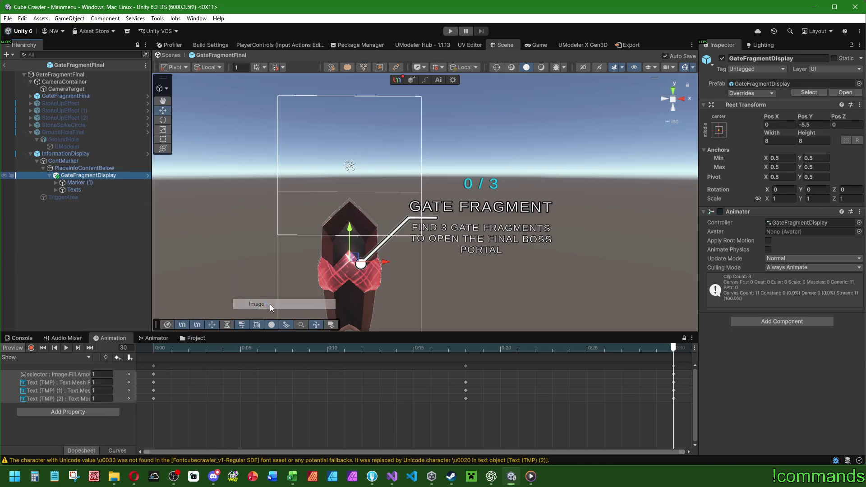
Step: Size the new image 5 by 5 and stretch it to fill its parent
double_click(780, 117)
type("5")
key("Tab")
type("5")
left_click(719, 107)
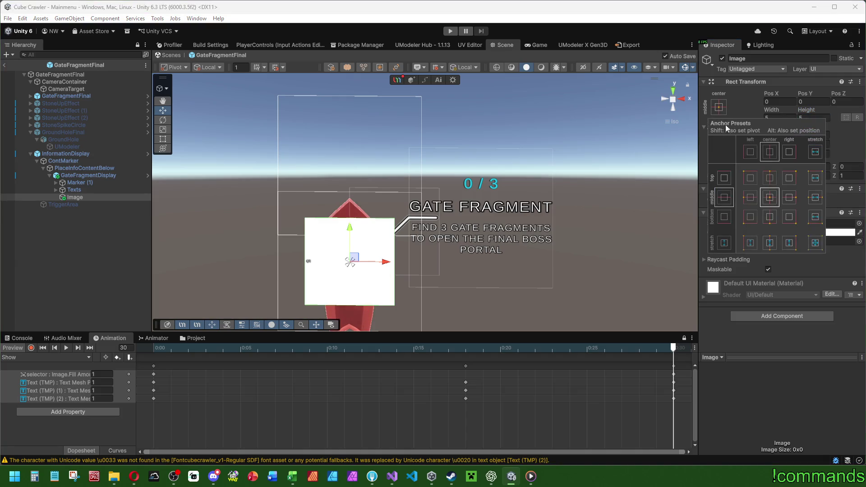
left_click(815, 243, "alt")
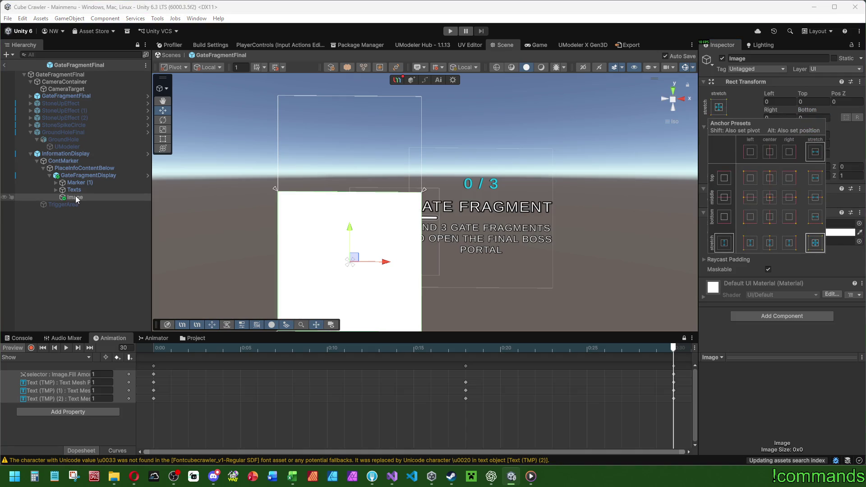
Step: Move the image right and up in the Scene view
left_click(79, 177)
left_click(163, 140)
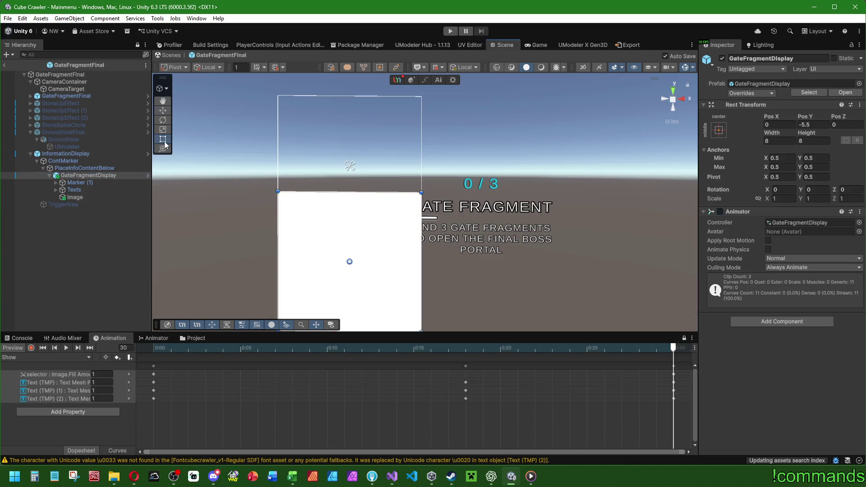
scroll(322, 180, "down", 2)
left_click(80, 198)
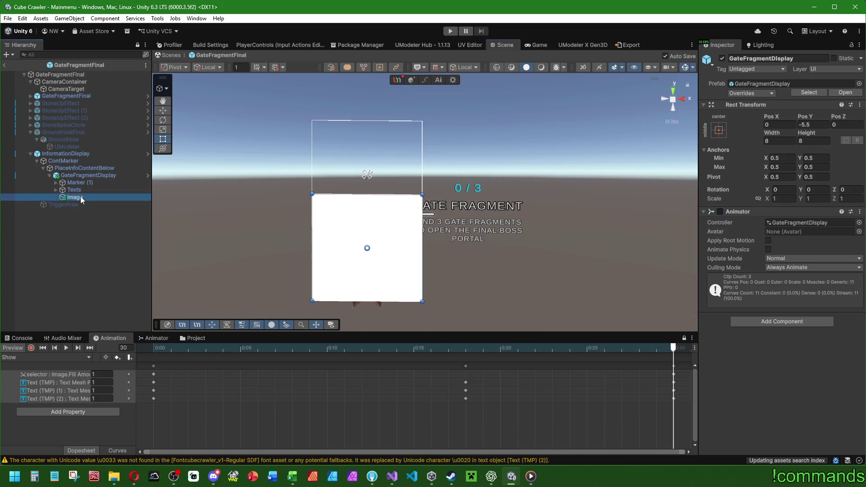
left_click(162, 110)
mouse_move(377, 245)
left_mouse_down()
mouse_move(506, 228)
mouse_move(479, 216)
left_mouse_up()
left_click_drag(468, 186, 469, 182)
Step: Give the image top offset -2.5, a centre-middle anchor, Pos X 7.4 and height 8
left_click(821, 103)
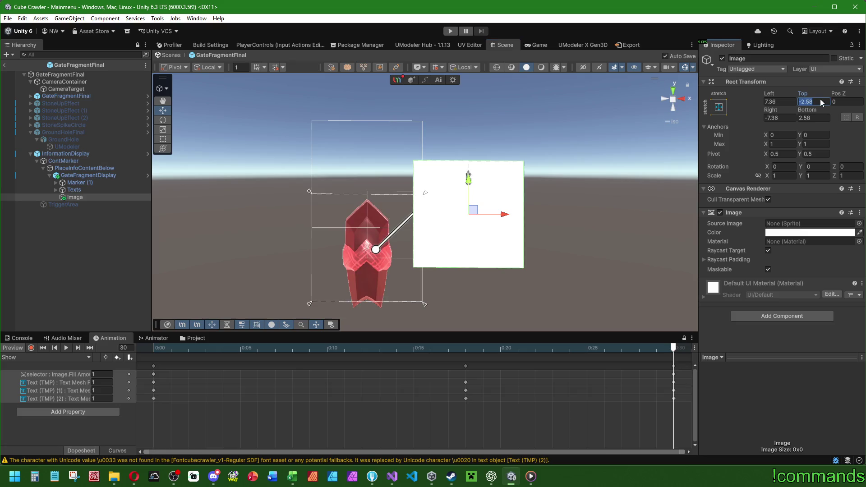
type("-2.5")
left_click(791, 104)
left_click(719, 107)
left_click(769, 197)
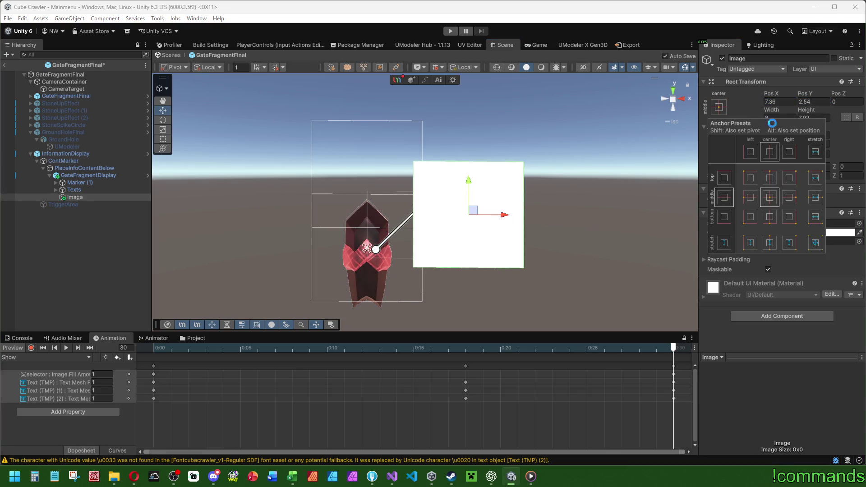
left_click(824, 93)
left_click(786, 103)
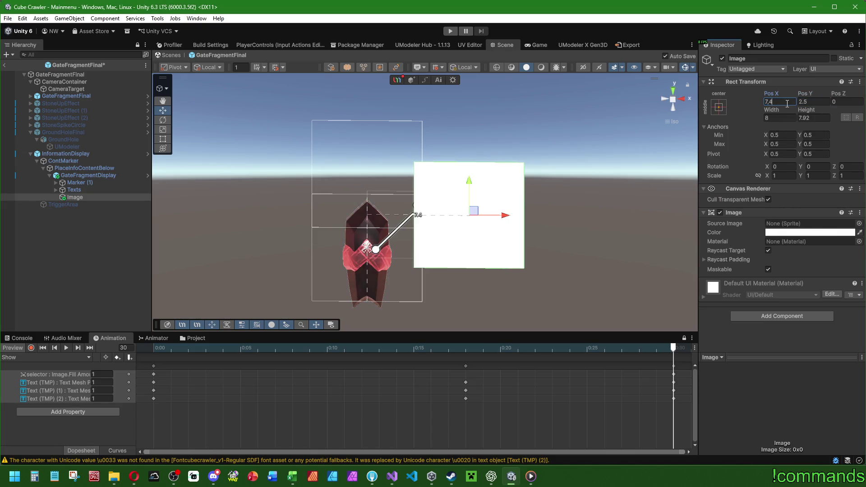
type("7.4")
left_click(811, 117)
type("8")
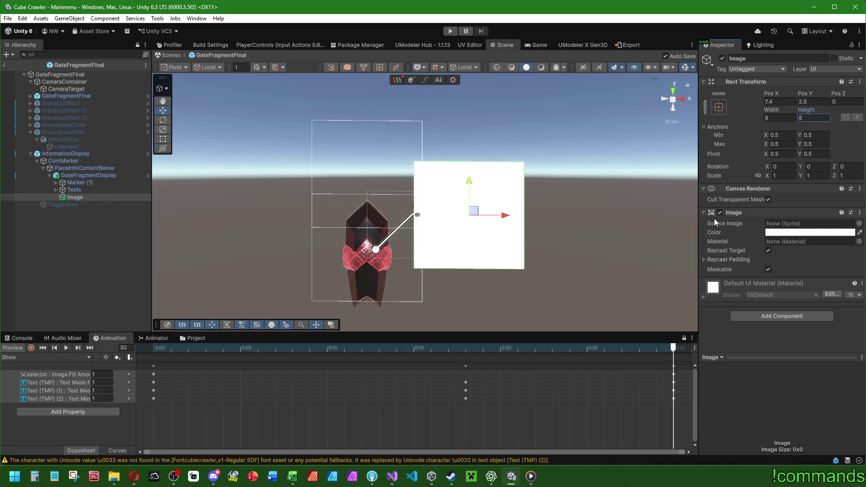
Step: Try the framed and dark grey sprites on the image, then delete the Image object
left_click(858, 224)
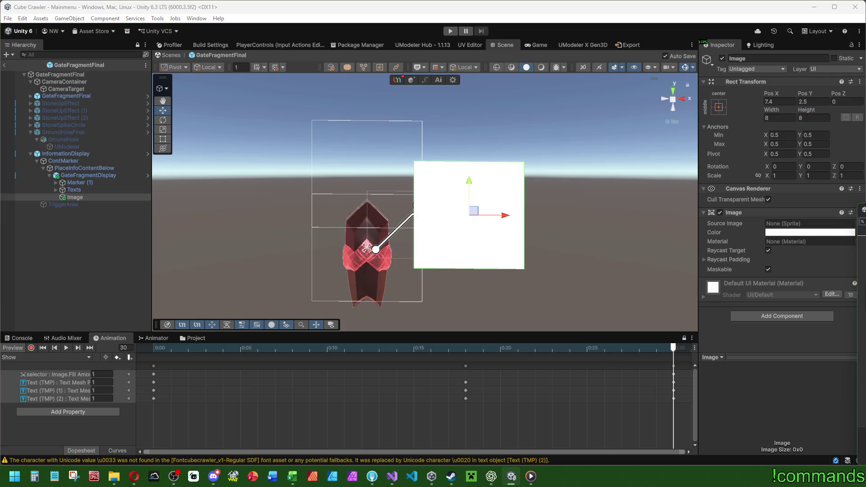
key("Down")
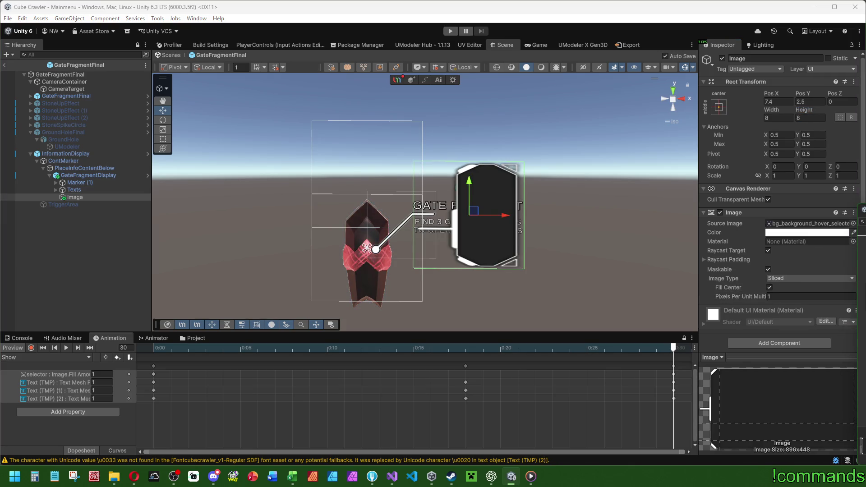
key("Down")
key("Up")
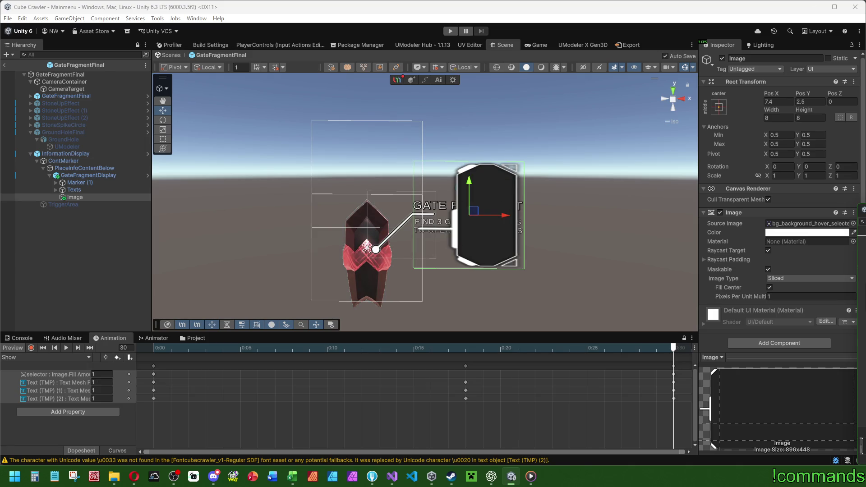
key("Down")
key("Up")
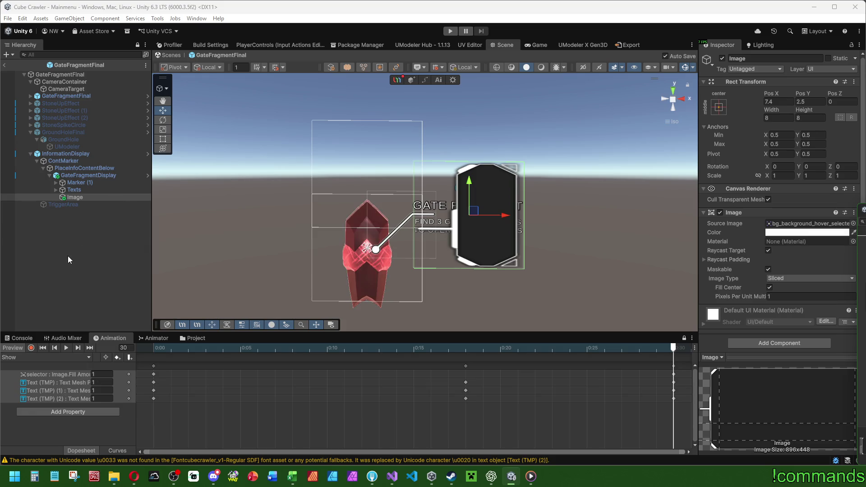
left_click(72, 197)
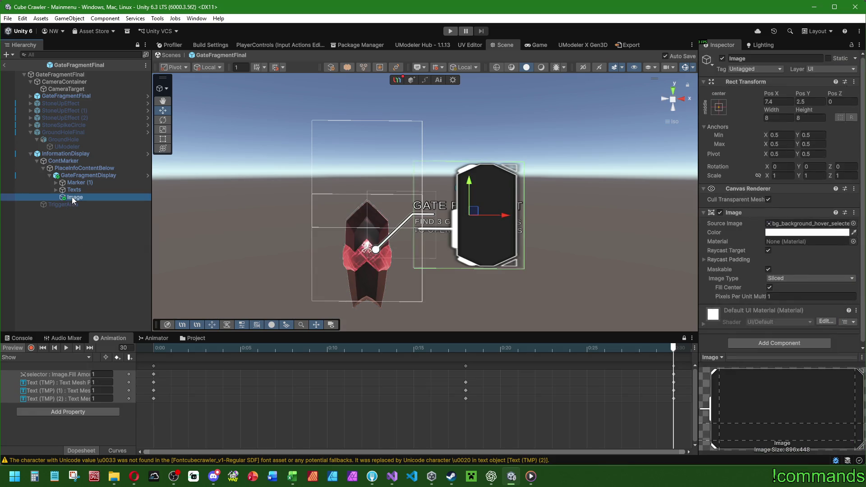
key("Delete")
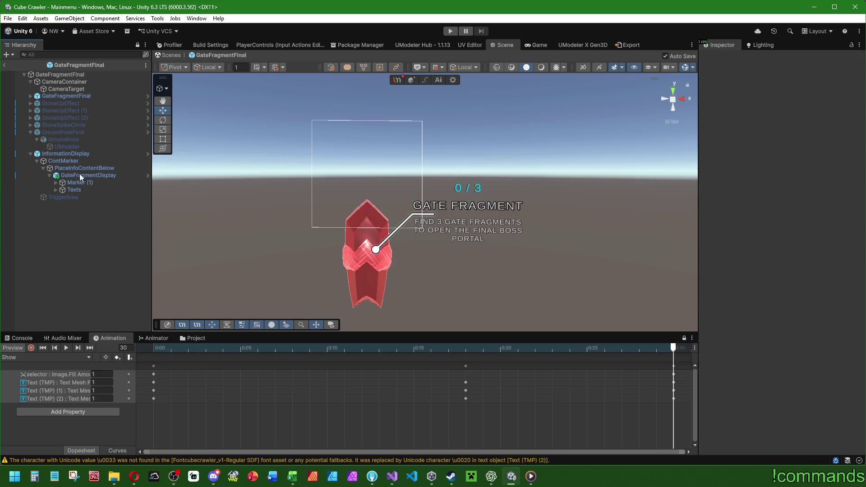
Step: Give Marker (1)'s selector the framed background sprite as Source Image
left_click(79, 175)
left_click(54, 182)
left_click(54, 183)
left_click(86, 190)
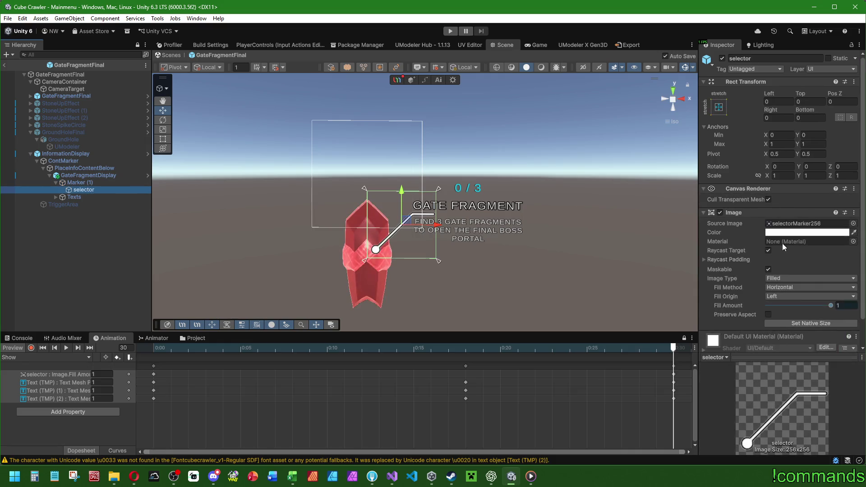
left_click(852, 224)
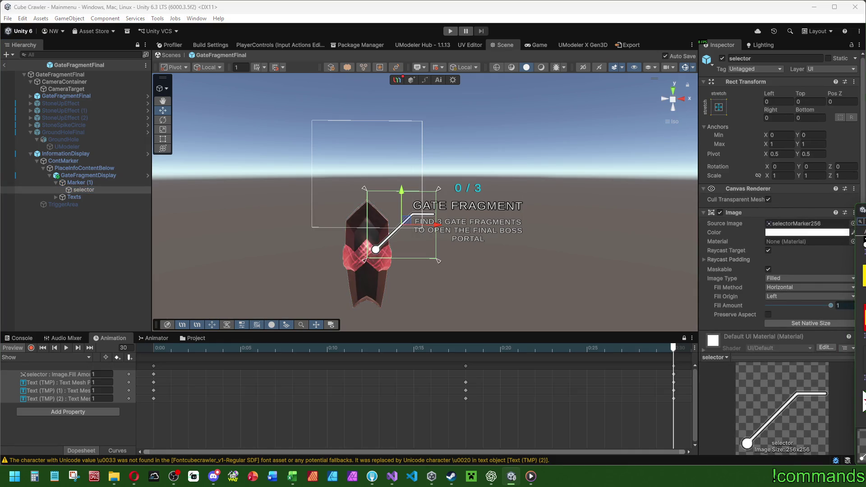
double_click(862, 406)
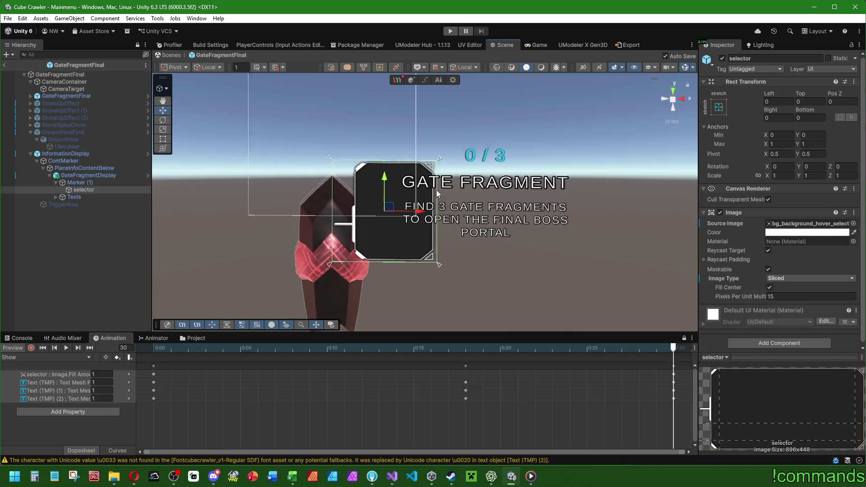
Step: Resize Marker (1) to 8 by 8 and move it beside the crystal
left_click(91, 182)
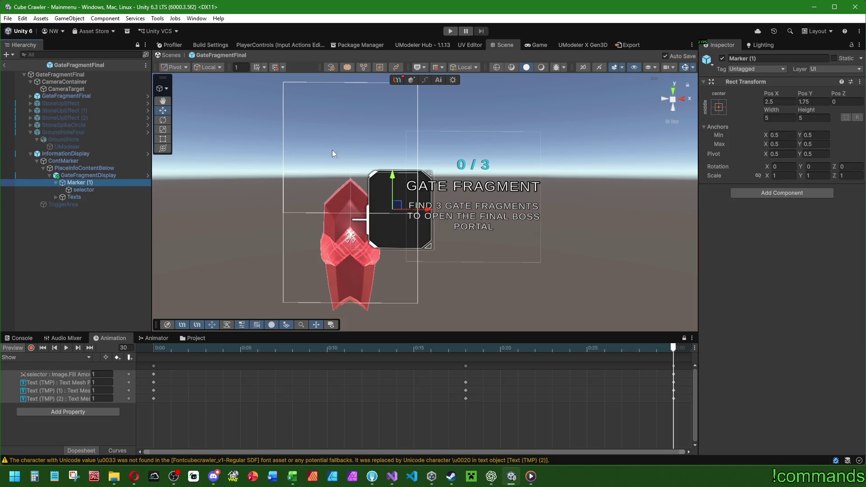
left_click(163, 139)
left_click(779, 117)
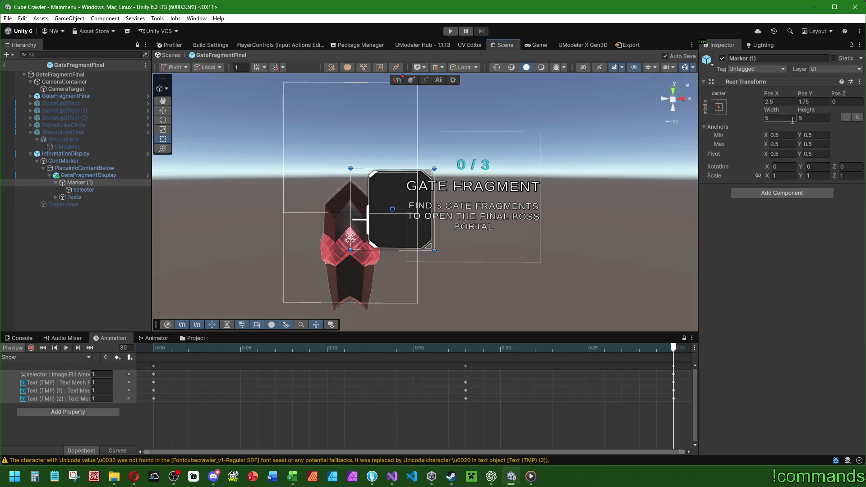
type("8")
left_click(814, 118)
type("8")
type("w")
mouse_move(394, 211)
left_mouse_down()
mouse_move(459, 231)
mouse_move(444, 239)
left_mouse_up()
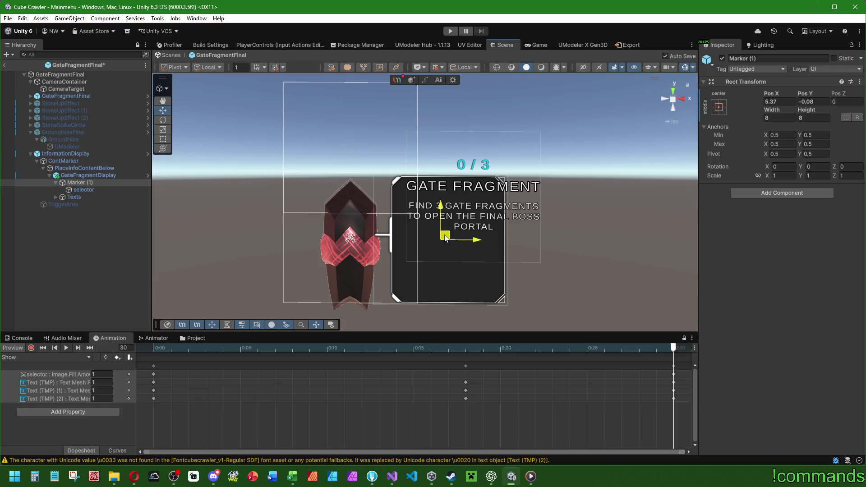
Step: Set Marker (1) to Pos Y 0 and width 10, shifting it right to about Pos X 6.5
left_click(812, 102)
type("0")
left_click(789, 102)
type("5.4")
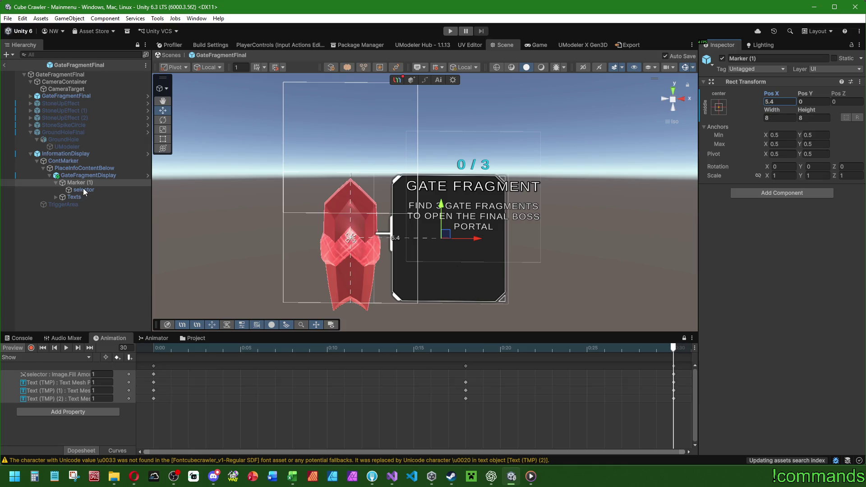
left_click(773, 117)
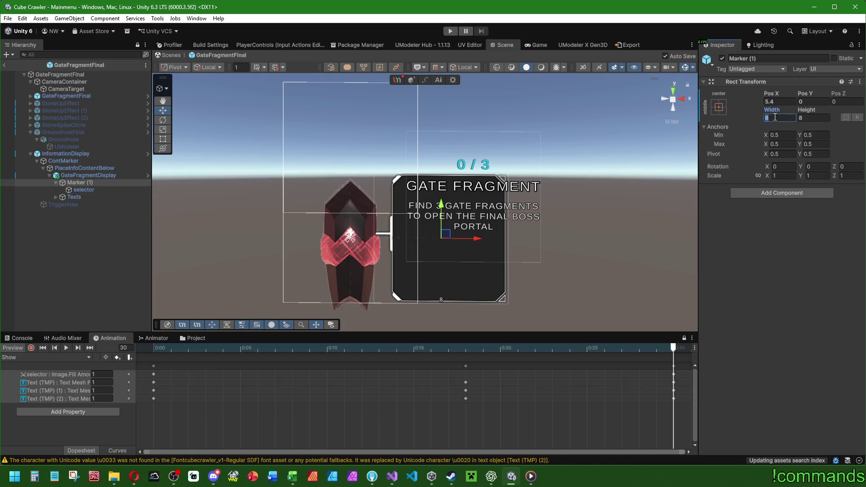
type("10")
left_click_drag(769, 93, 794, 110)
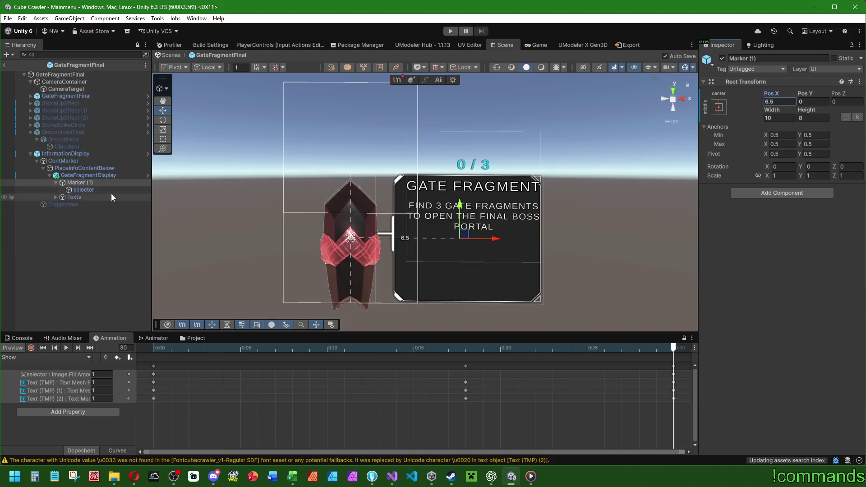
left_click(99, 190)
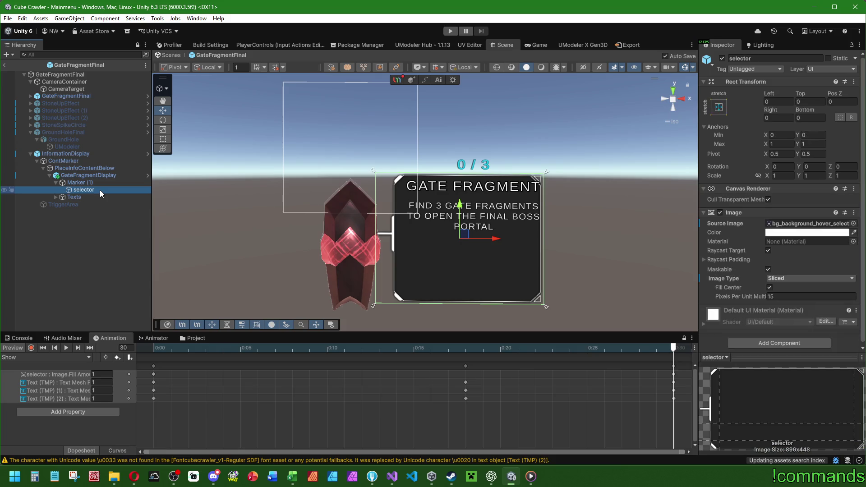
Step: Try Tiled and Filled image types on the selector, then keep Sliced with smaller corners set to 15
left_click(789, 278)
left_click(789, 308)
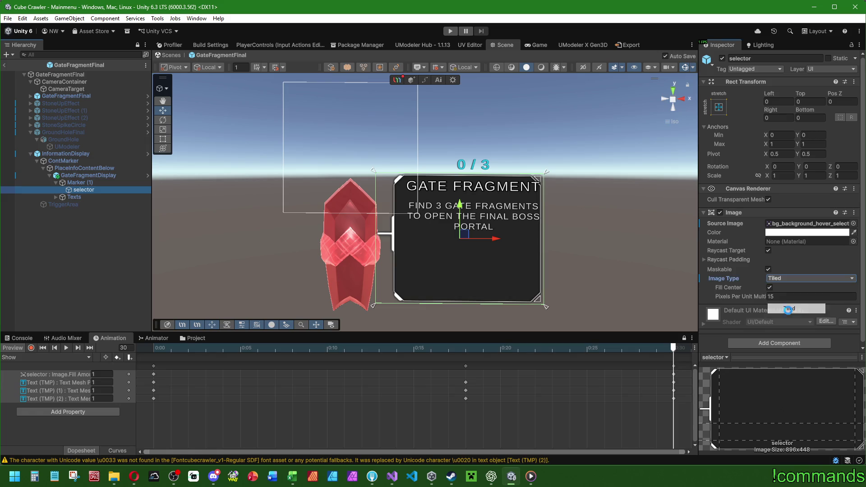
left_click(784, 277)
left_click(787, 318)
mouse_move(831, 305)
left_mouse_down()
mouse_move(773, 304)
mouse_move(846, 299)
left_mouse_up()
scroll(540, 261, "up", 2)
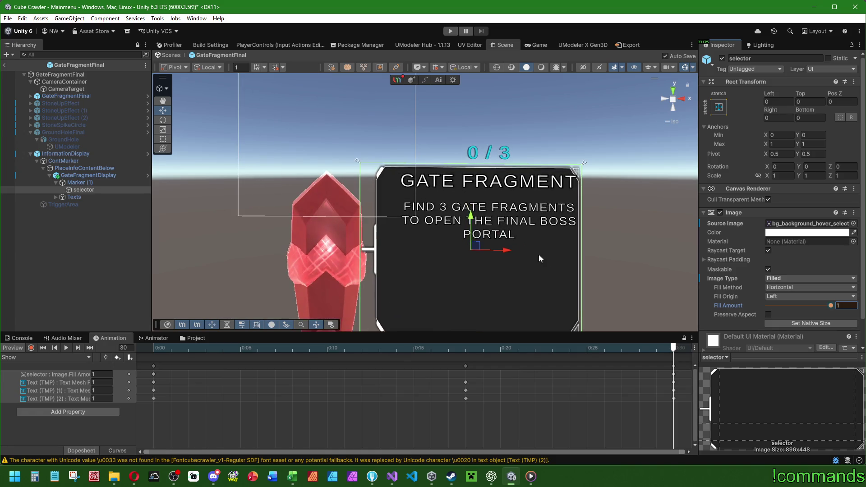
scroll(508, 249, "down", 1)
left_click(783, 296)
left_click(775, 304)
left_click(784, 278)
left_click(780, 297)
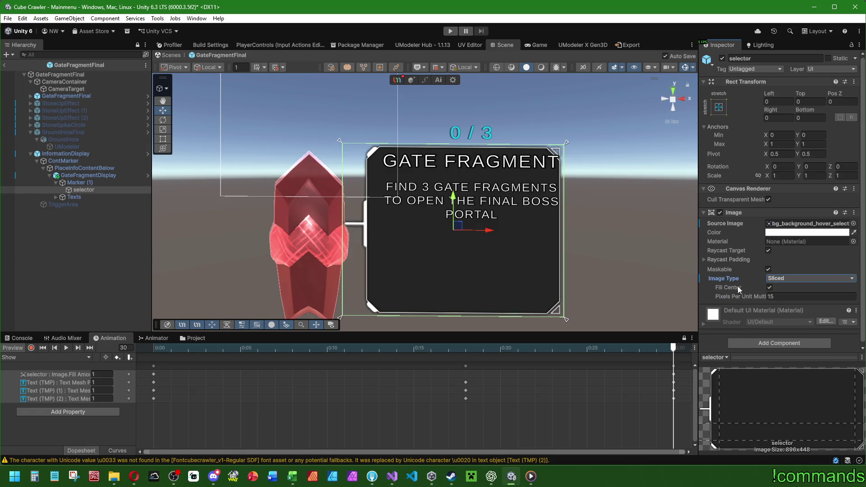
left_click_drag(726, 296, 838, 299)
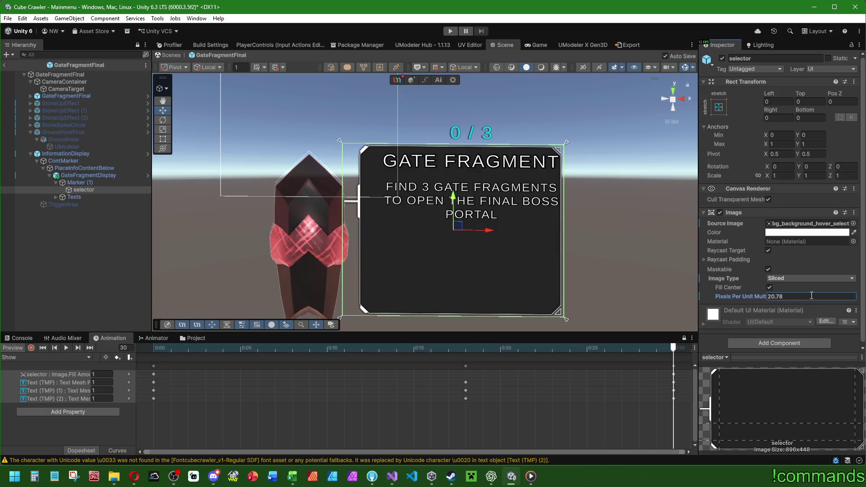
type("15")
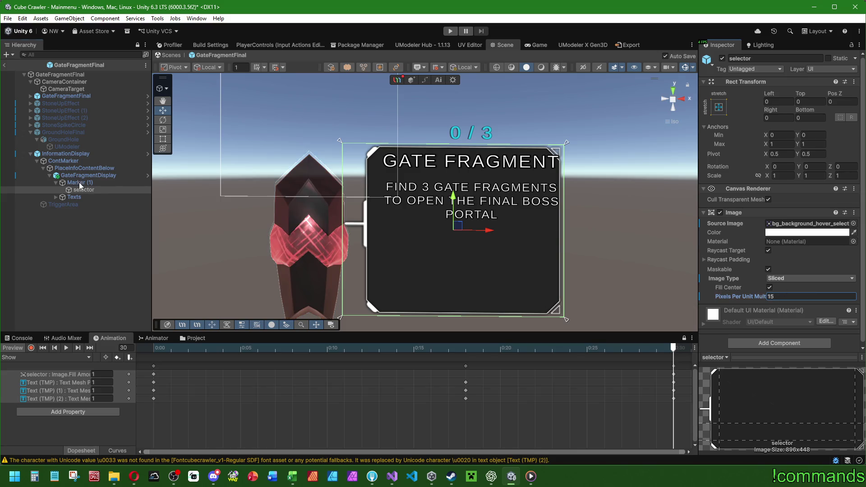
Step: Lower Marker (1) to Pos Y -0.5 and open GateFragmentDisplay in prefab mode
left_click(79, 182)
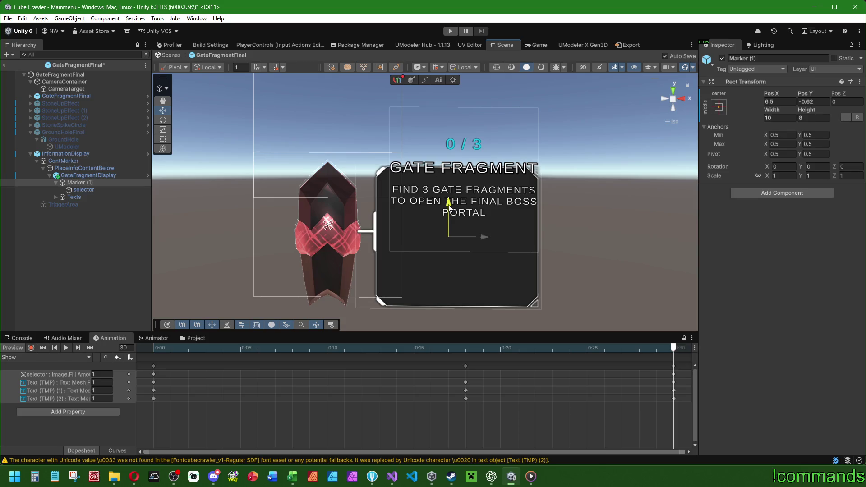
left_click(820, 102)
type("0")
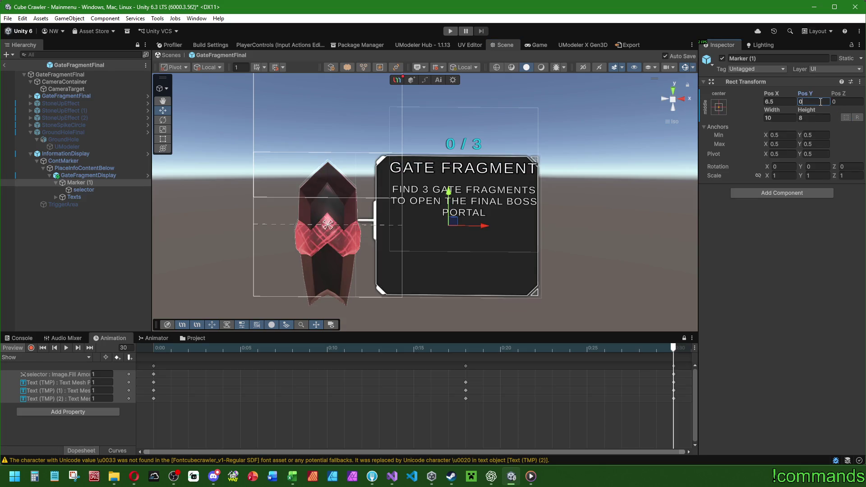
type("-0.5")
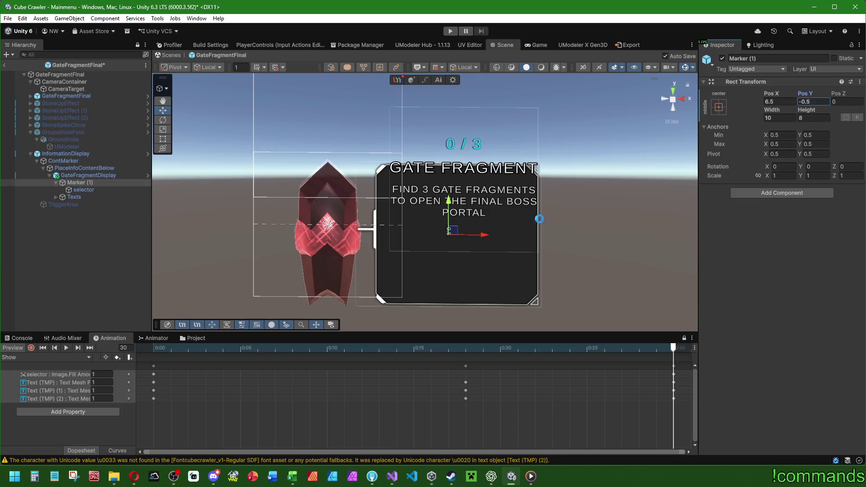
left_click(83, 190)
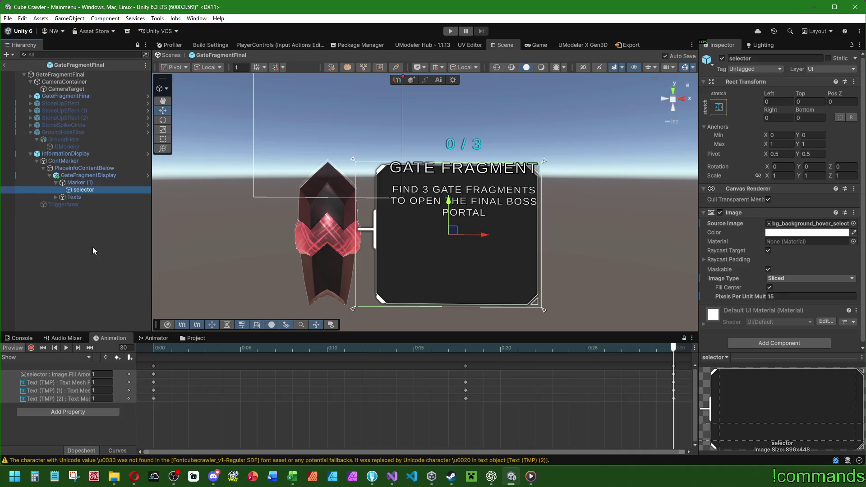
left_click(56, 197)
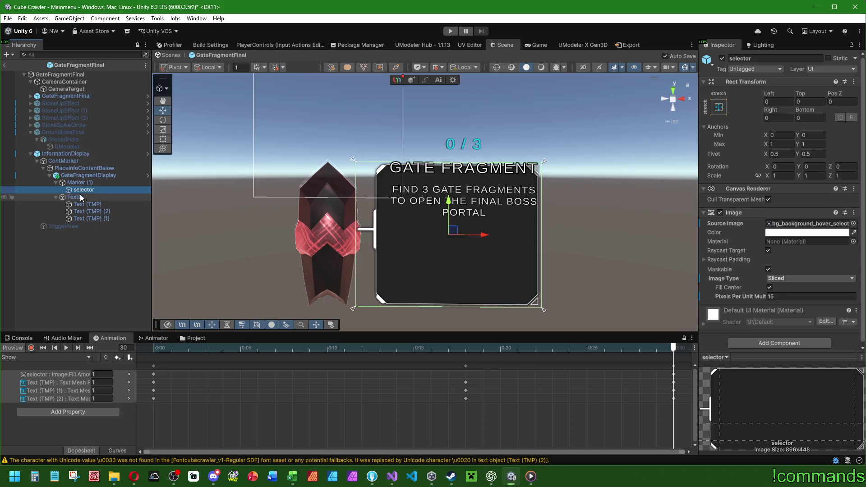
left_click(148, 175)
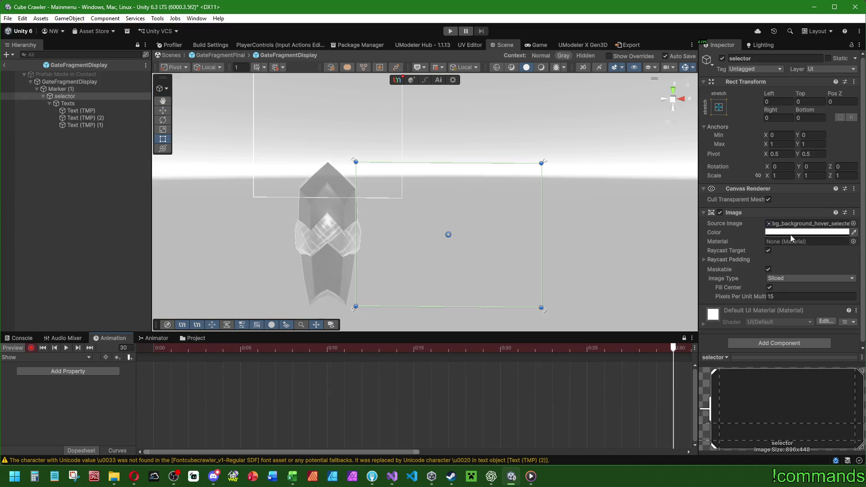
Step: Raise the GATE FRAGMENT title's Vertex Color alpha to full
left_click(790, 232)
left_click(94, 111)
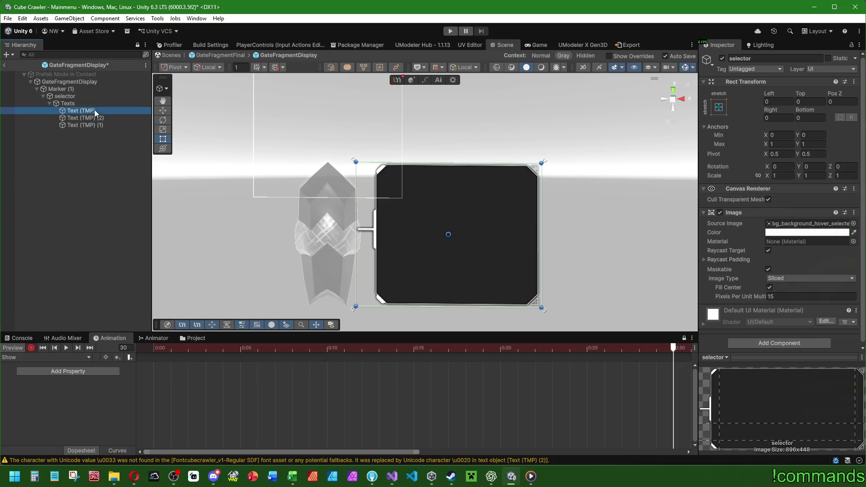
left_click(85, 125, "shift")
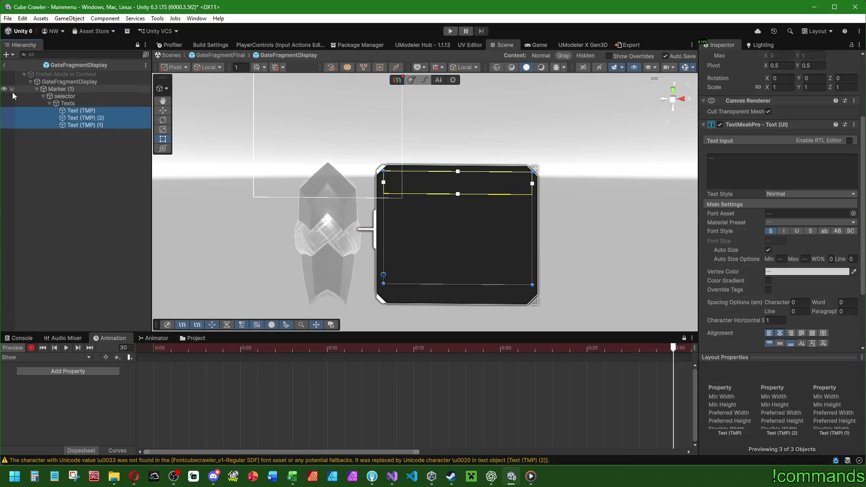
left_click(81, 110)
left_click(802, 271)
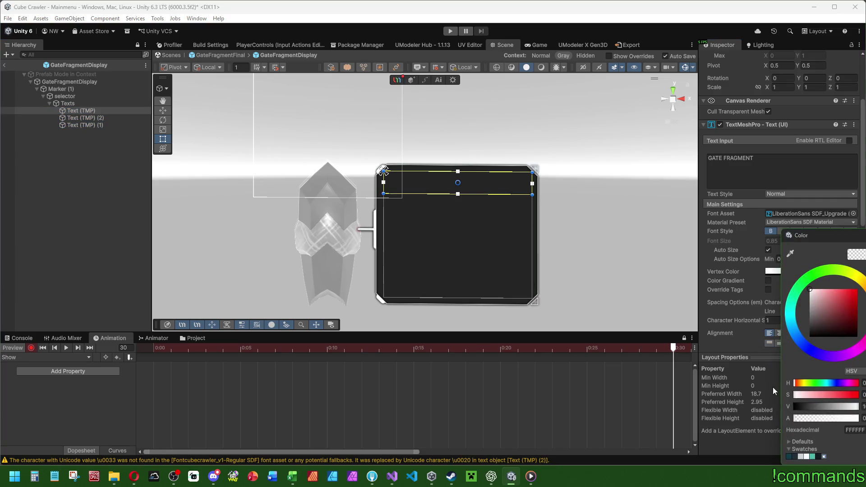
left_click_drag(802, 419, 857, 418)
Step: Make the description and the cyan 0 / 3 counter fully opaque, then close the picker
left_click(86, 118)
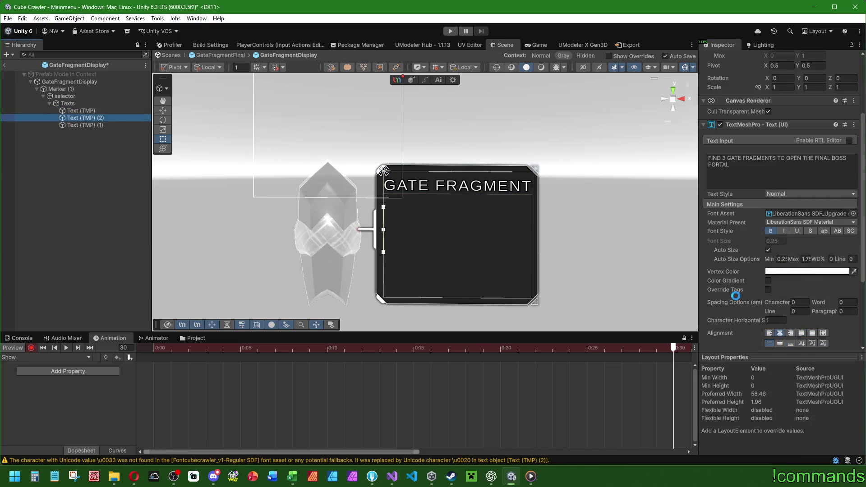
left_click(773, 273)
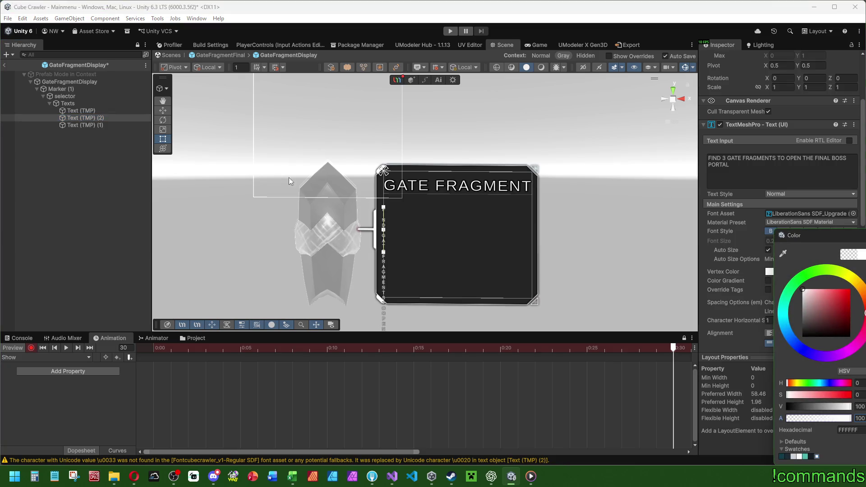
left_click(81, 125)
left_click(777, 271)
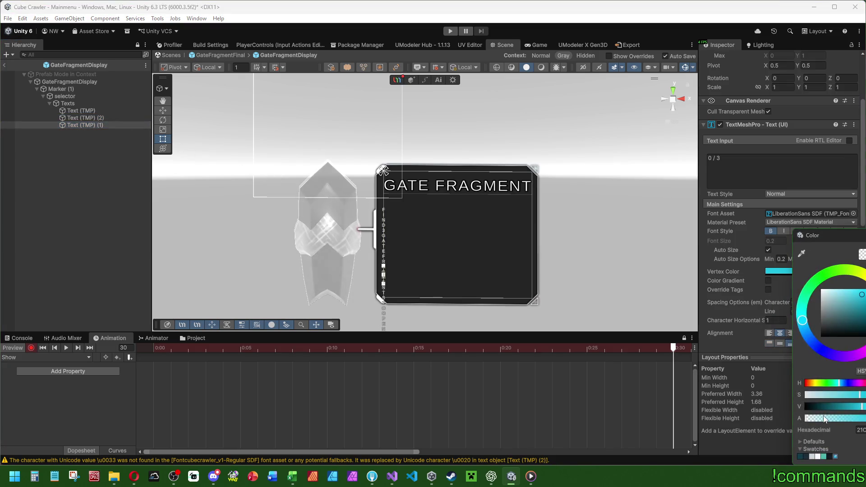
left_click(824, 418)
scroll(239, 386, "down", 2)
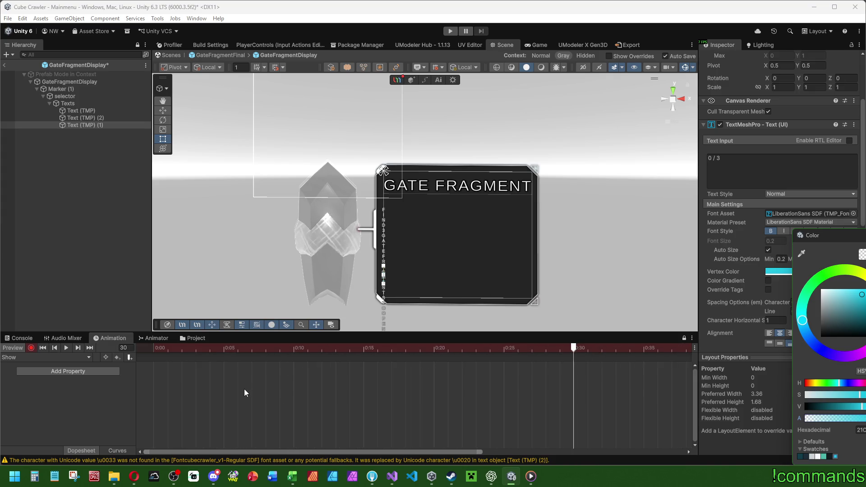
left_click(689, 381)
left_click(62, 221)
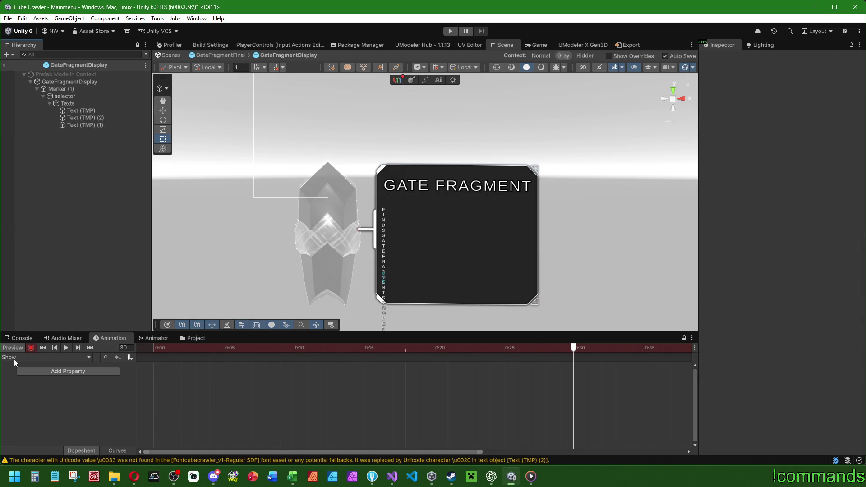
Step: Stop recording, play back the Show clip and give the timeline more room
left_click(32, 349)
left_click(66, 348)
left_click_drag(477, 452, 808, 467)
mouse_move(206, 332)
left_mouse_down()
mouse_move(220, 194)
mouse_move(240, 325)
mouse_move(209, 335)
left_mouse_up()
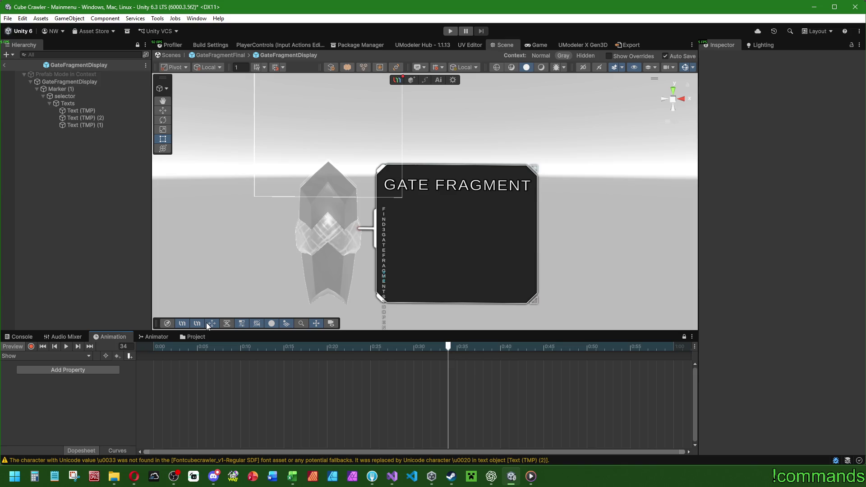
Step: Check GateFragmentDisplay's Hide clip tracks, then return to the Show clip with Preview on
left_click(83, 82)
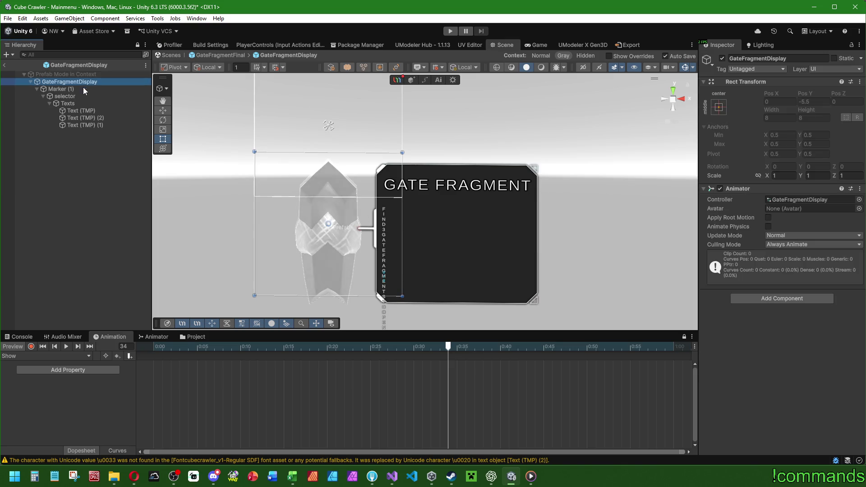
left_click(30, 356)
left_click(24, 365)
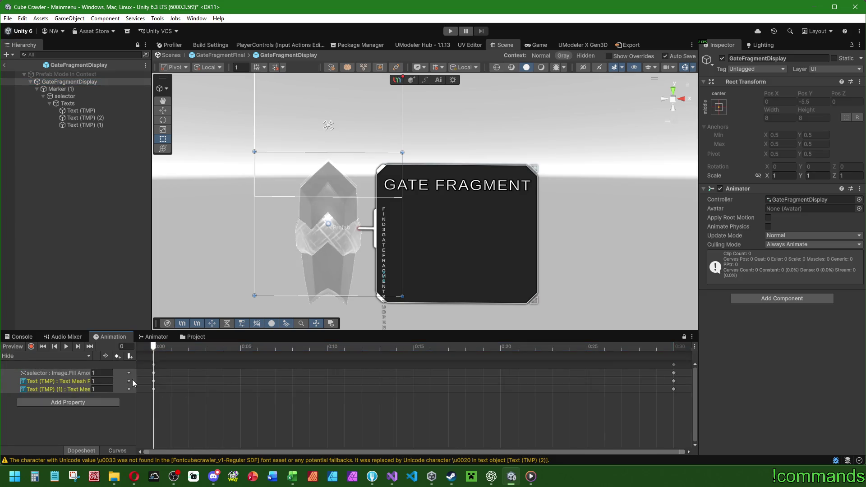
left_click(31, 356)
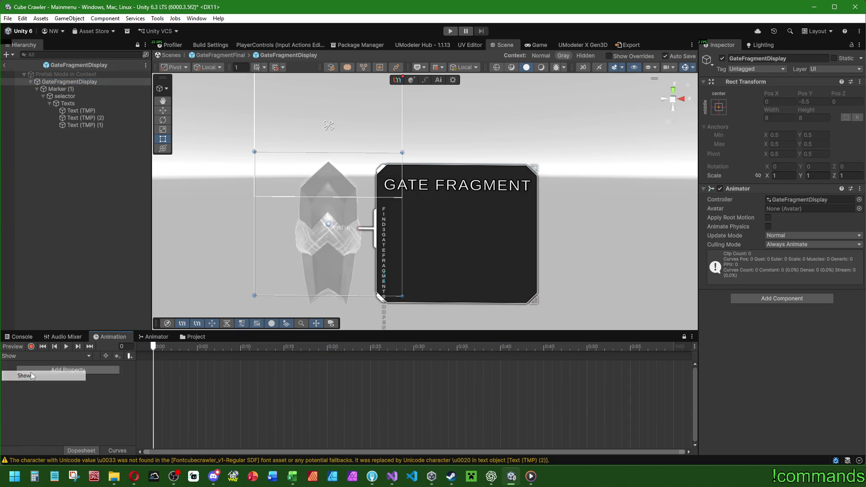
left_click(31, 372)
left_click(12, 346)
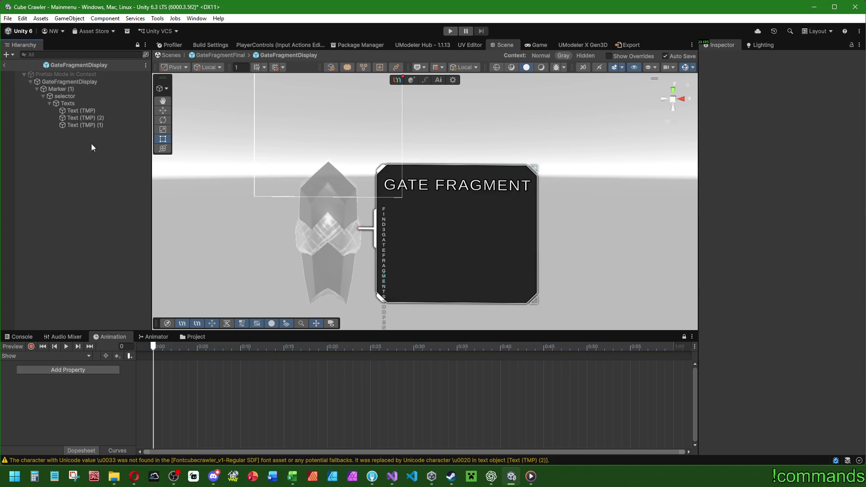
left_click(96, 109)
left_click(87, 104)
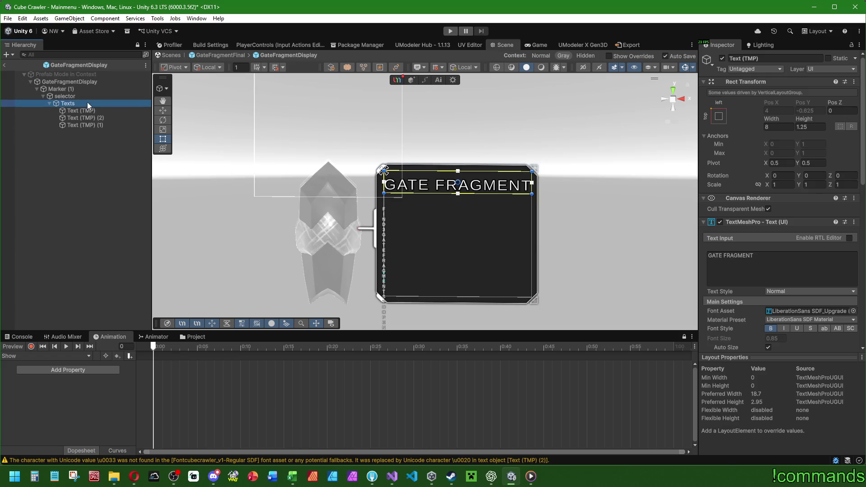
Step: Tick Control Child Size Width and Height on Texts, and drop the selector panel's alpha to 0
left_click(767, 271)
left_click(803, 271)
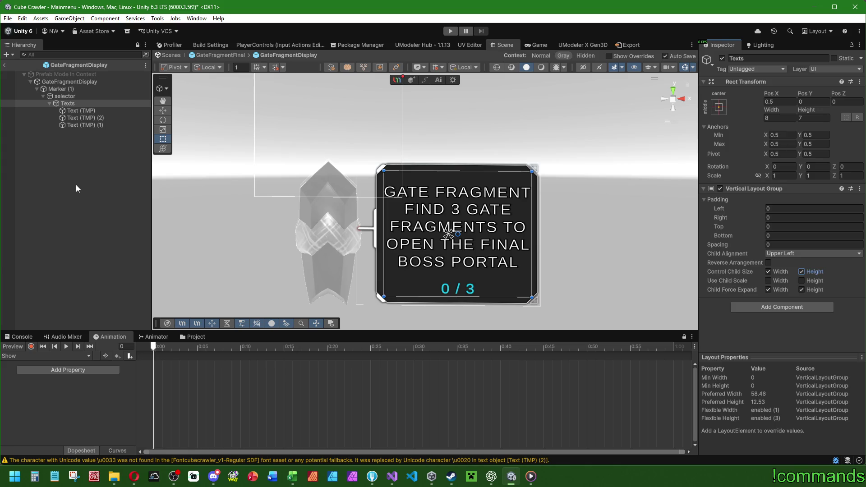
left_click(64, 98)
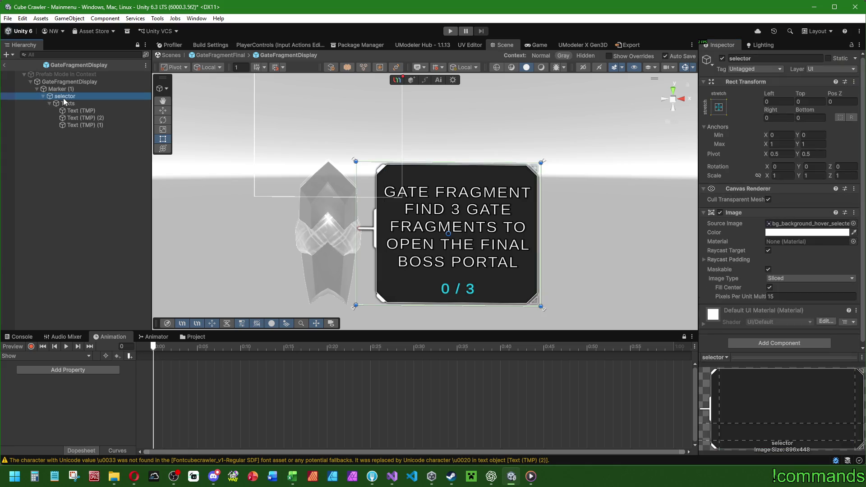
left_click(793, 232)
left_click_drag(836, 409, 792, 409)
Step: Fade the title, description and 0 / 3 counter Vertex Colors to alpha 0
left_click(101, 113)
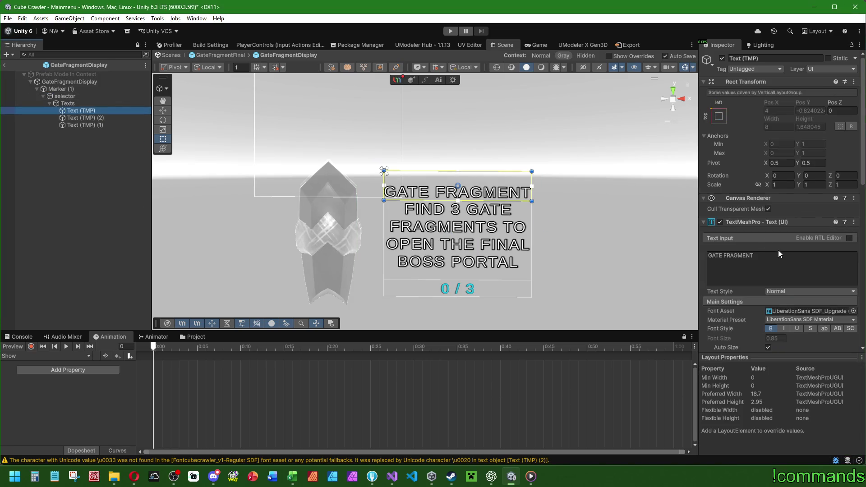
scroll(778, 249, "down", 3)
left_click(807, 247)
left_click_drag(852, 418, 793, 417)
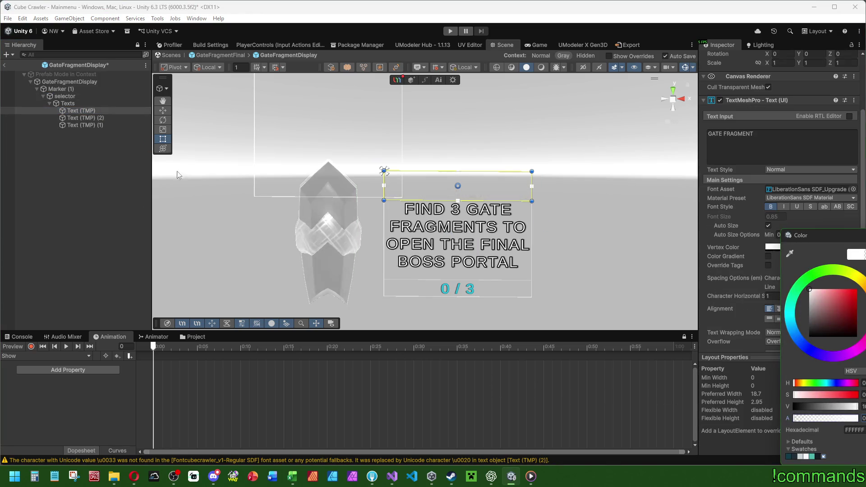
left_click(85, 117)
left_click(775, 247)
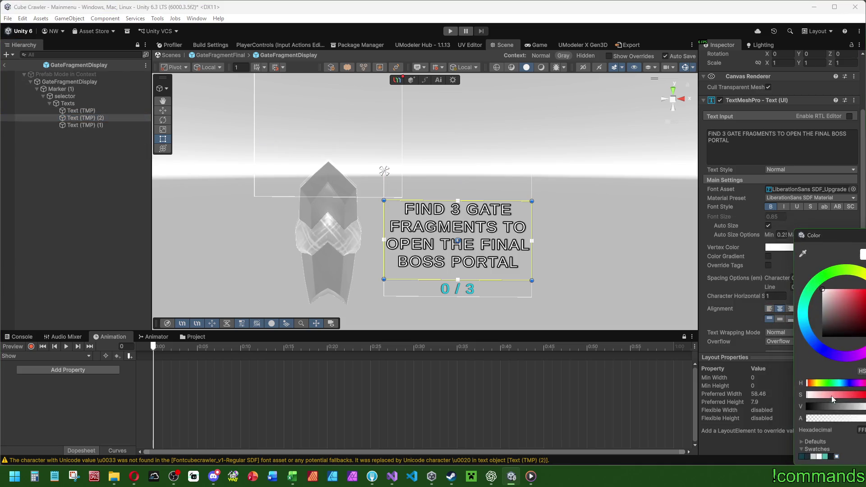
left_click_drag(770, 419, 766, 419)
left_click(85, 125)
left_click(778, 247)
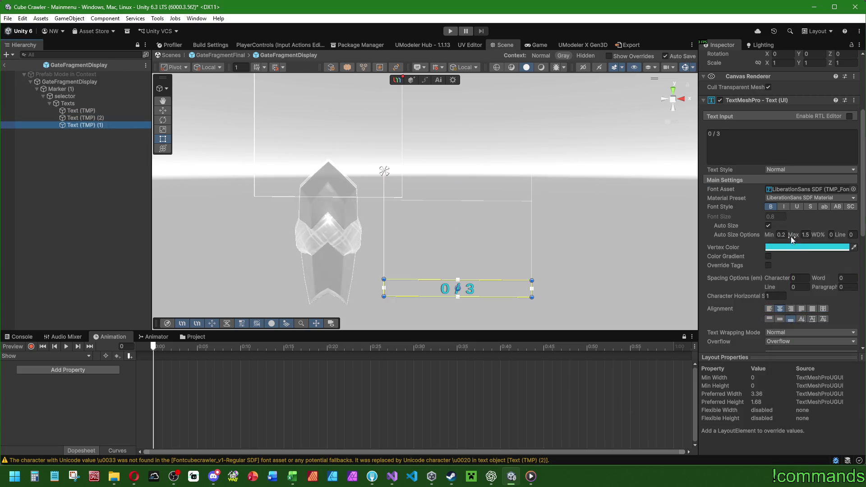
left_click_drag(857, 419, 788, 419)
left_click(82, 152)
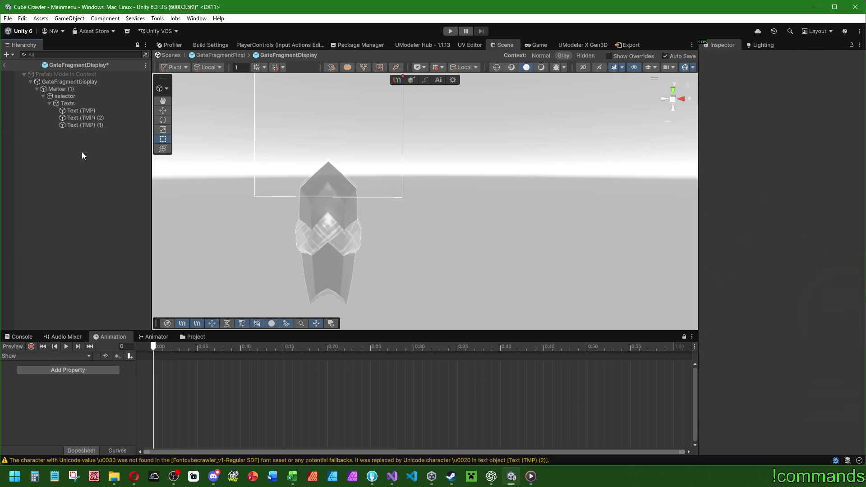
Step: Record the selector panel's Image Color at full opacity at frame 30 of Show, then stop recording
left_click(31, 346)
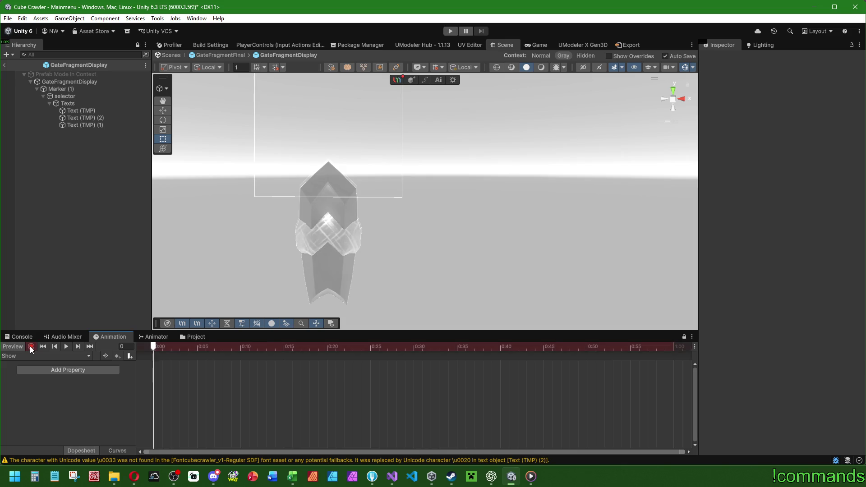
key("period")
mouse_move(204, 346)
left_mouse_down()
mouse_move(624, 347)
mouse_move(414, 347)
left_mouse_up()
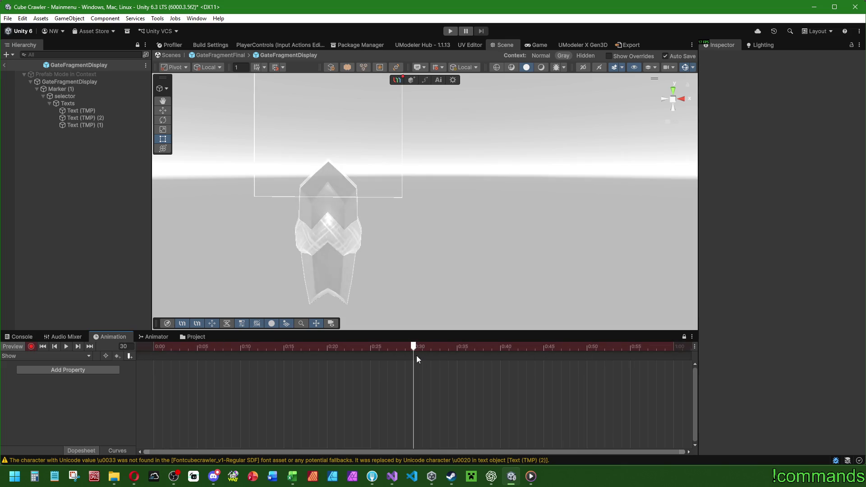
left_click(80, 95)
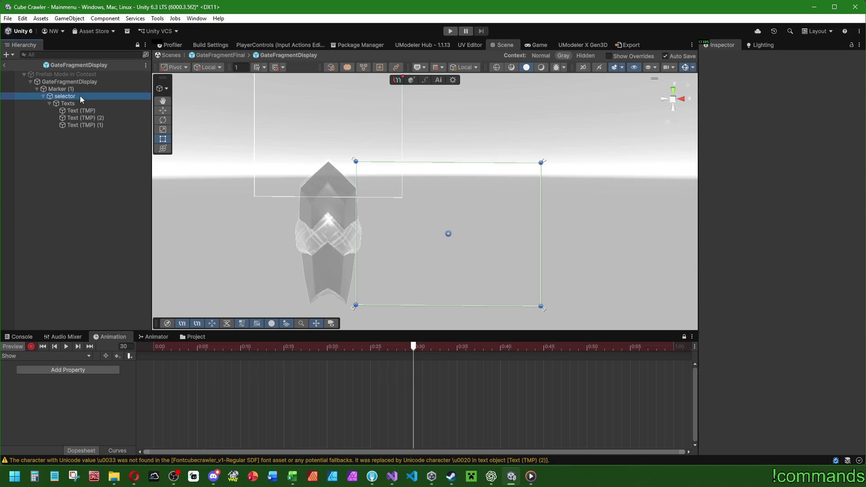
left_click(771, 232)
left_click_drag(794, 407, 854, 406)
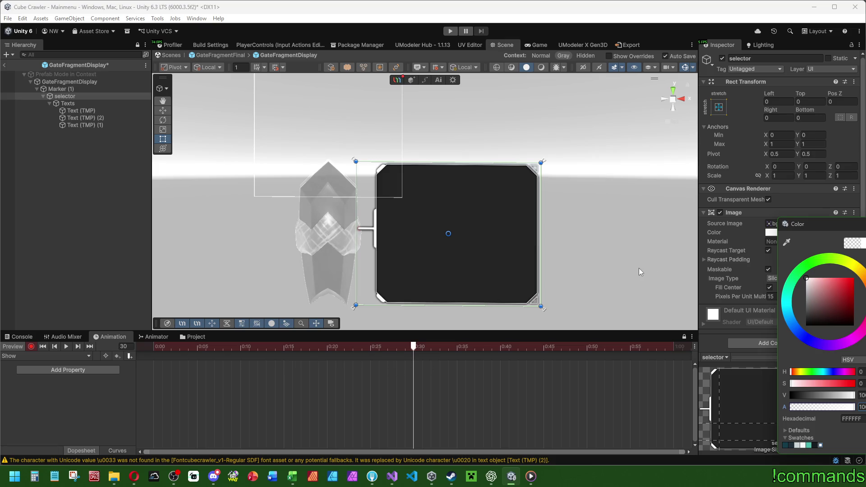
left_click(87, 269)
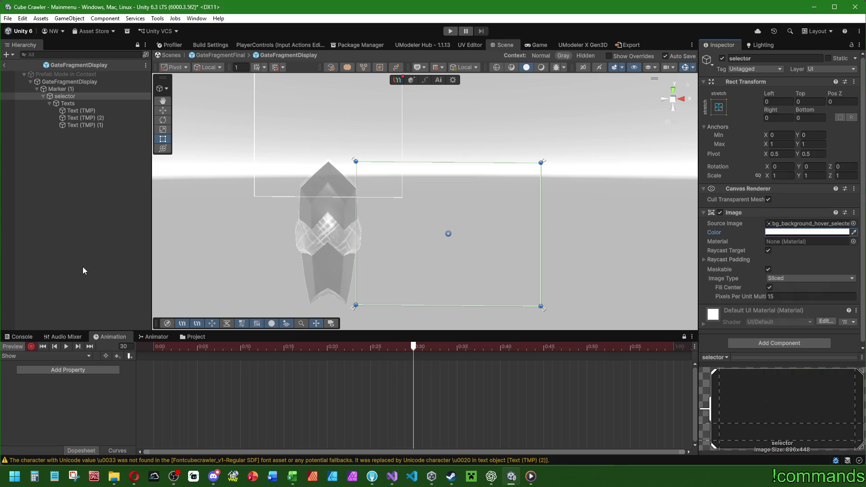
left_click(31, 345)
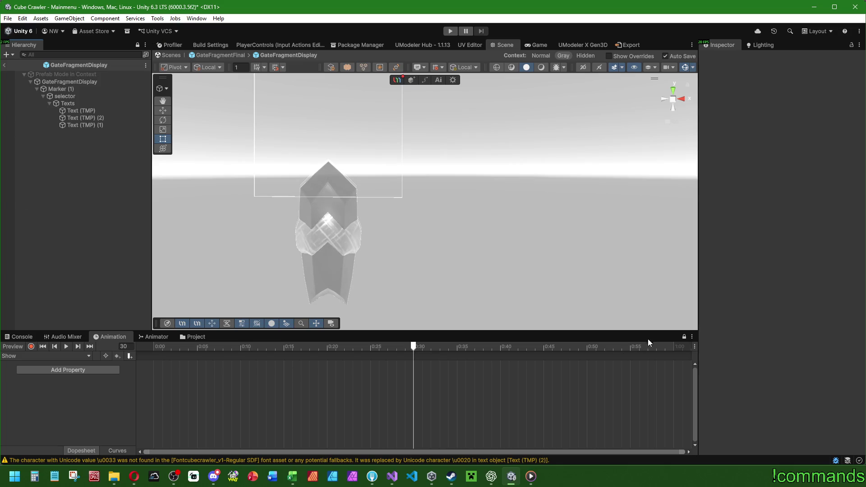
left_click(95, 83)
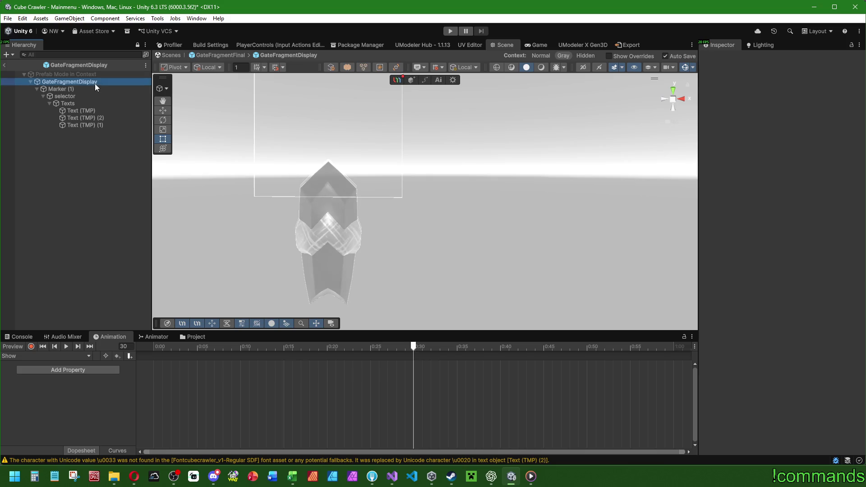
Step: Start recording at frame 30 and key the selector panel fully opaque
left_click(32, 346)
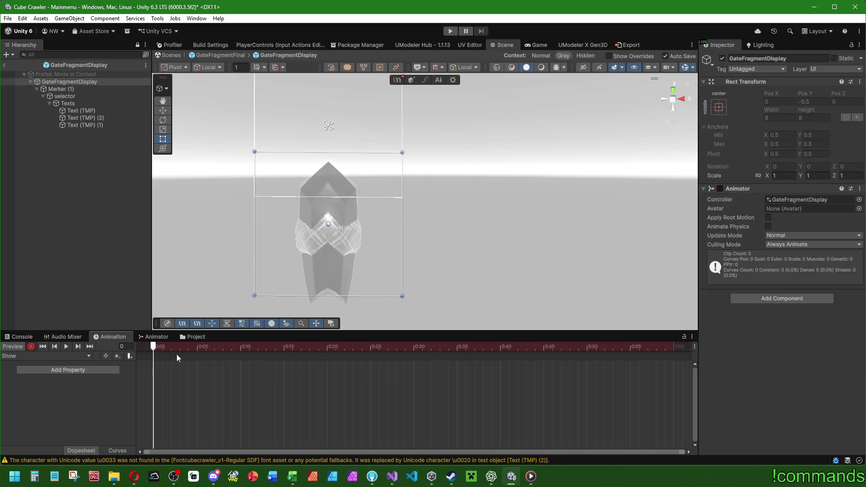
mouse_move(153, 349)
left_mouse_down()
mouse_move(477, 348)
mouse_move(414, 352)
left_mouse_up()
left_click(475, 180)
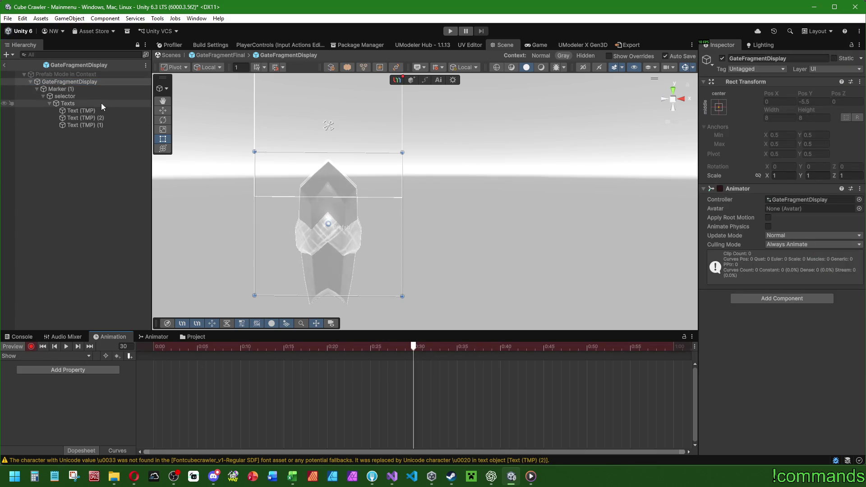
left_click(807, 231)
left_click_drag(801, 404, 850, 405)
Step: Key the title, description and 0 / 3 counter Vertex Colors to full alpha
left_click(96, 113)
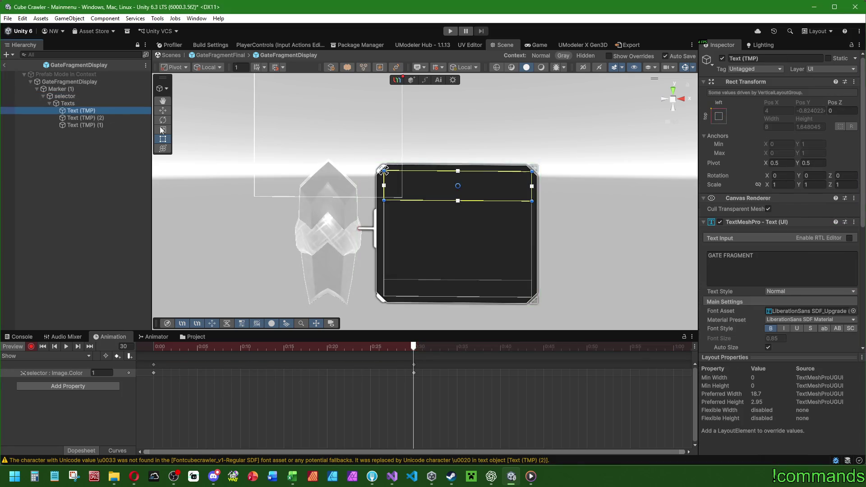
scroll(735, 327, "down", 3)
left_click(807, 247)
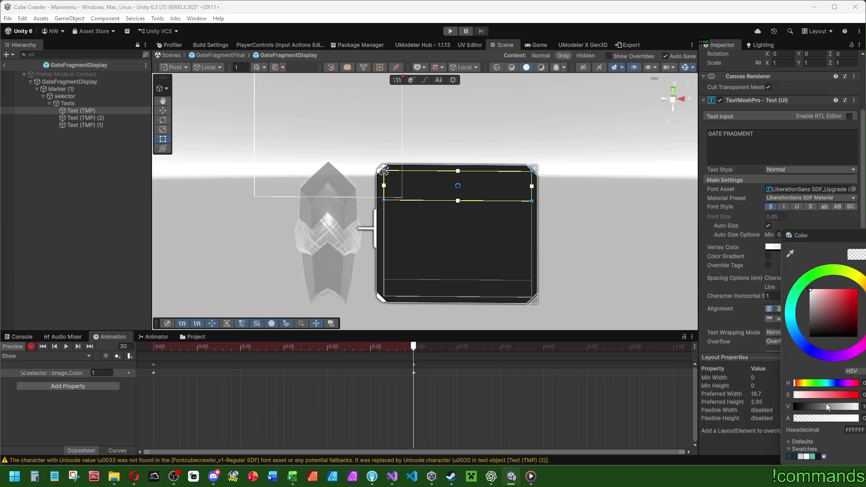
left_click_drag(796, 418, 857, 418)
left_click(86, 117)
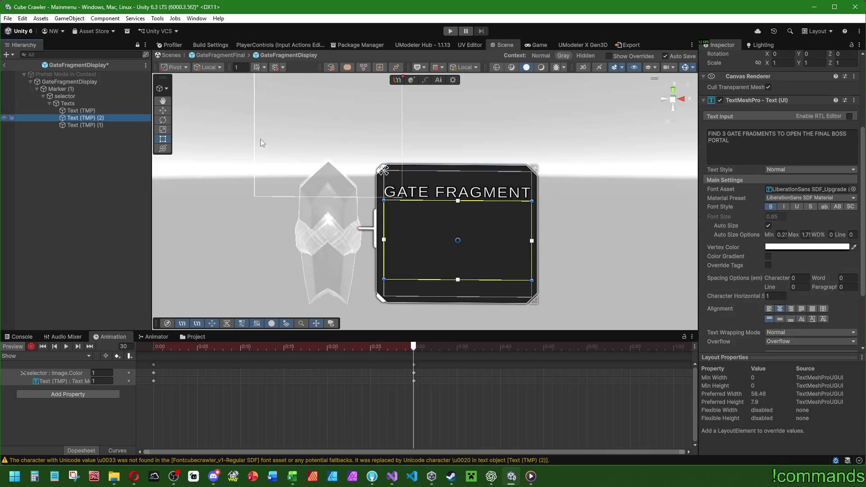
left_click(780, 247)
left_click_drag(844, 420, 858, 419)
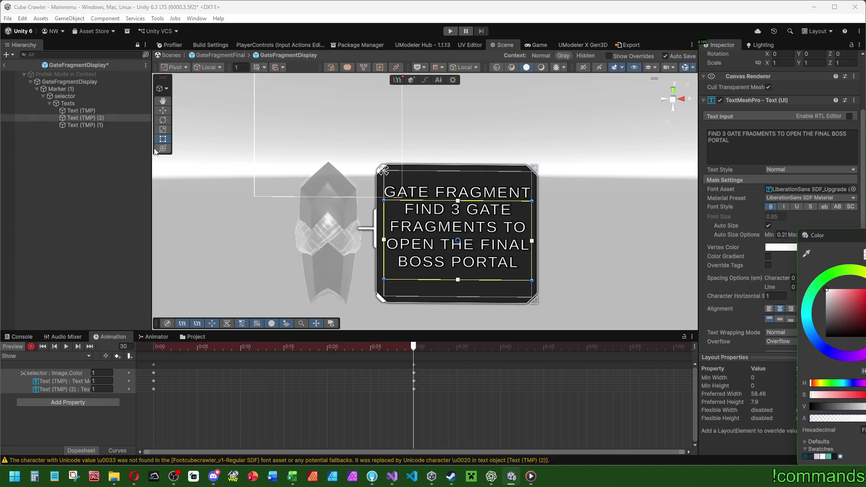
left_click(86, 125)
left_click(796, 248)
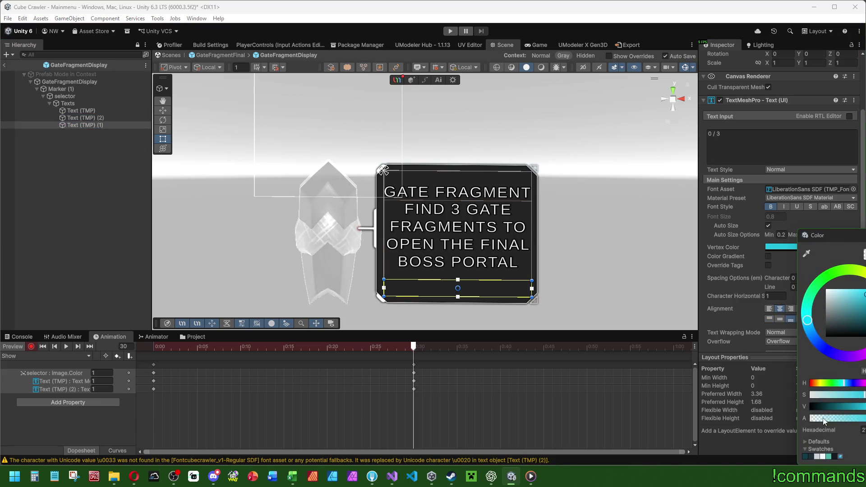
left_click_drag(812, 418, 859, 418)
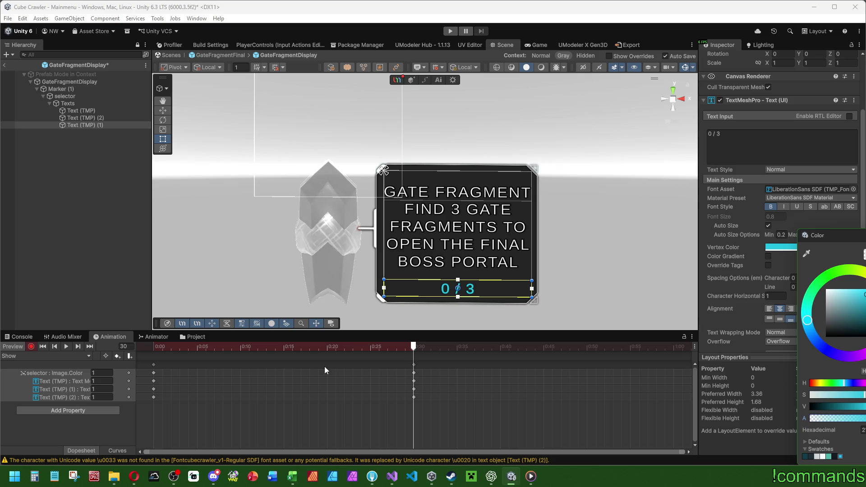
left_click(97, 126)
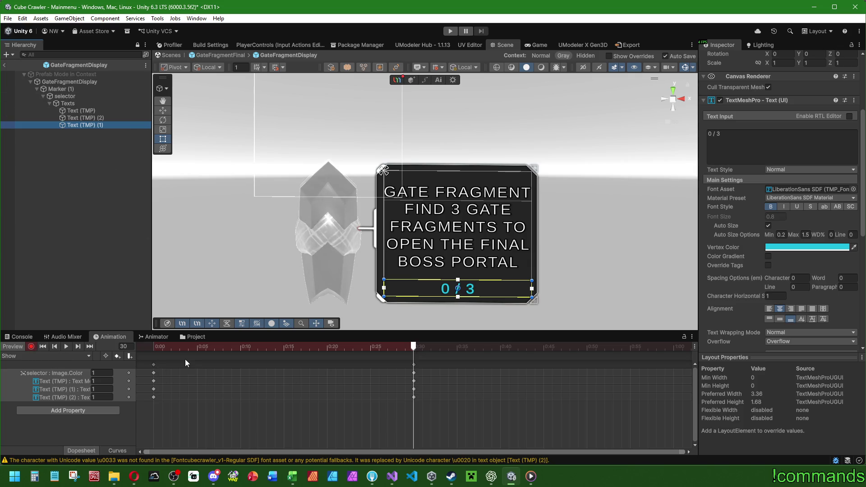
left_click(435, 366)
left_click(45, 356)
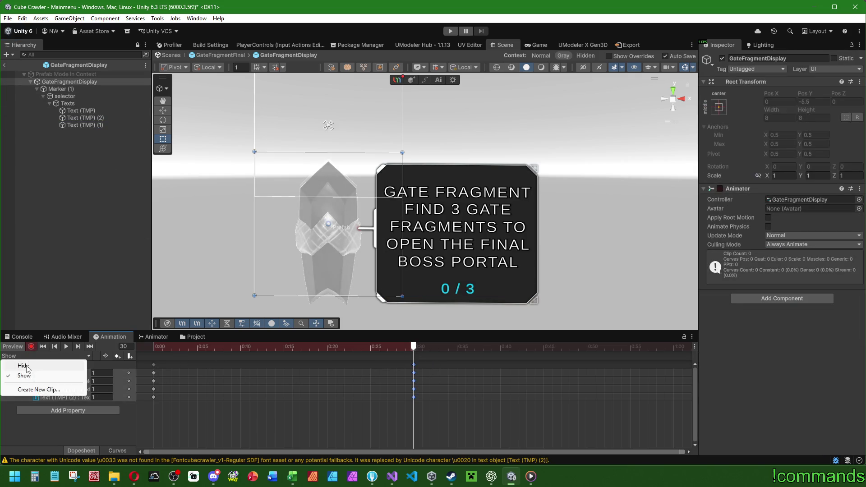
left_click(18, 373)
left_click(18, 355)
left_click(14, 374)
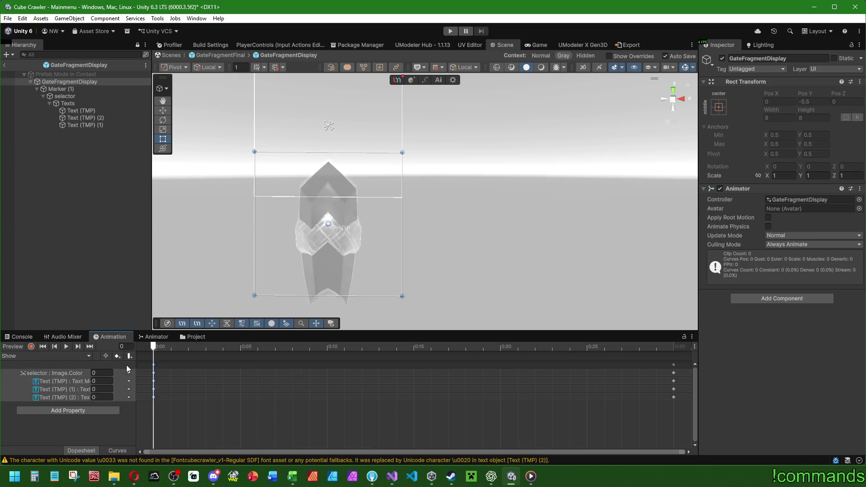
left_click(31, 356)
left_click(18, 366)
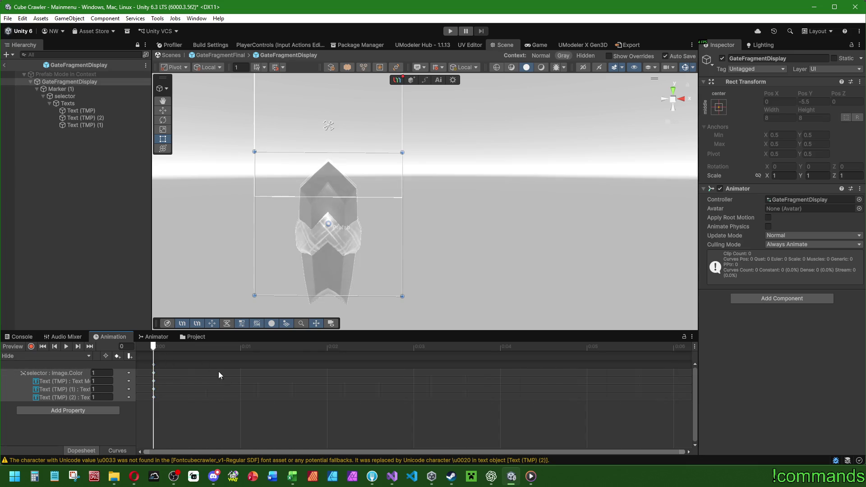
left_click(29, 346)
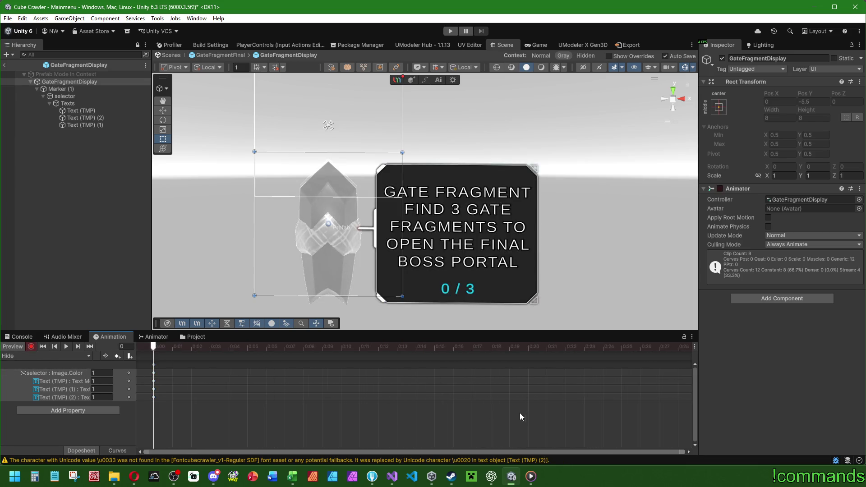
left_click(634, 347)
left_click(31, 346)
left_click(31, 356)
left_click(18, 373)
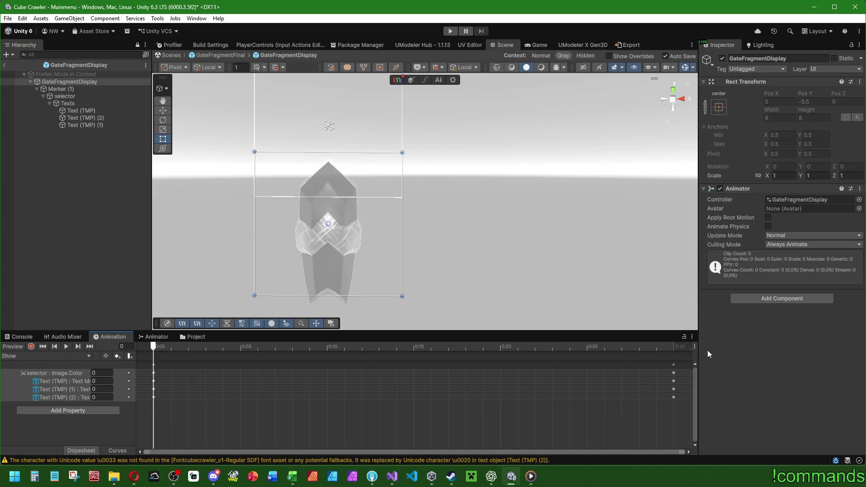
left_click(674, 346)
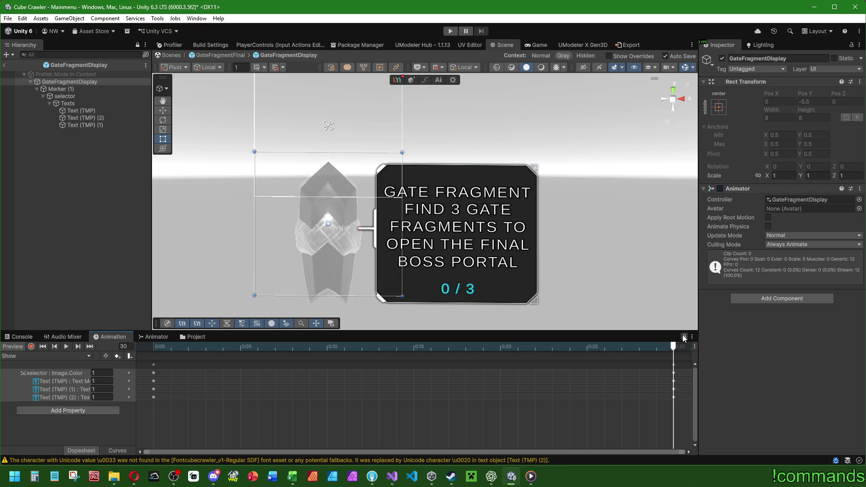
left_click(92, 125)
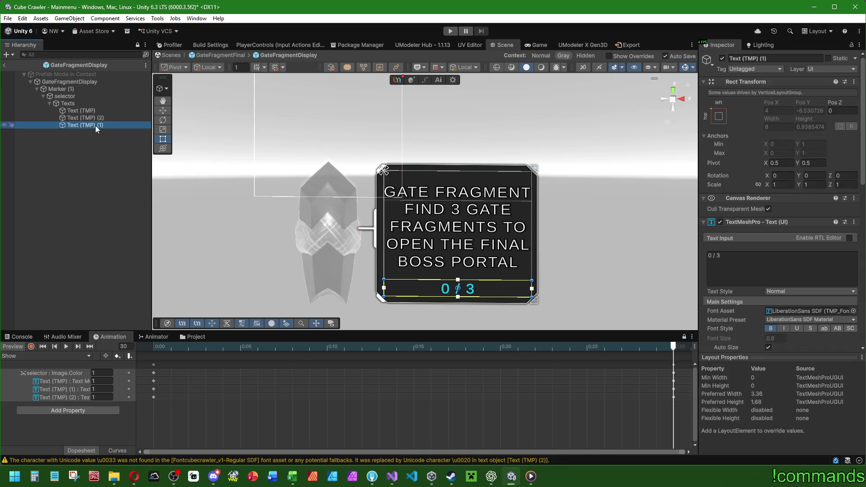
Step: Move Text (TMP) (1) above the title, then align the title top and the counter and description middle
left_click_drag(93, 112, 93, 110)
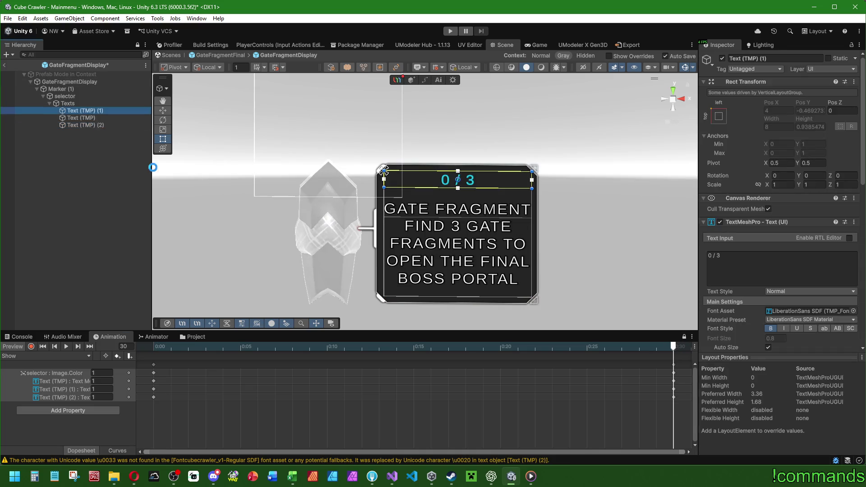
left_click(103, 118)
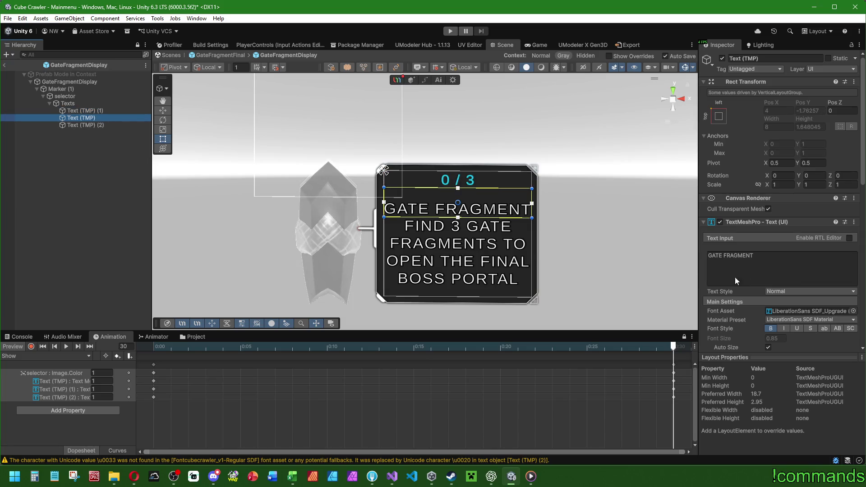
scroll(739, 302, "down", 6)
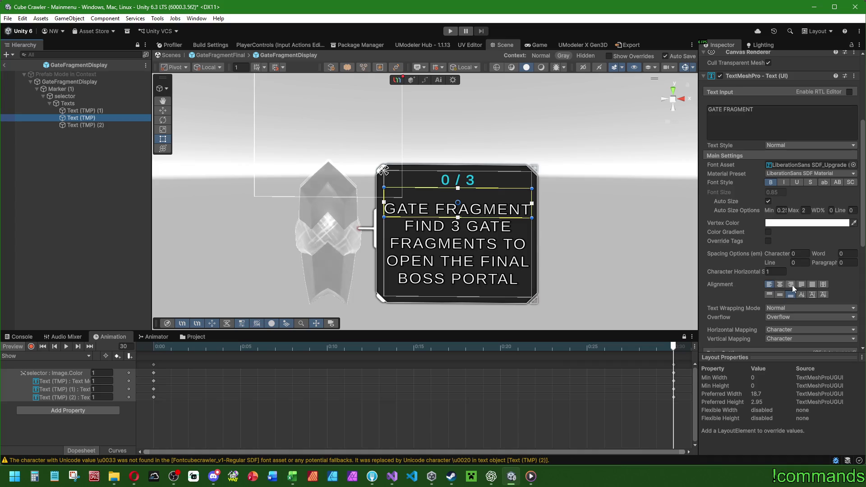
left_click(769, 295)
left_click(85, 111)
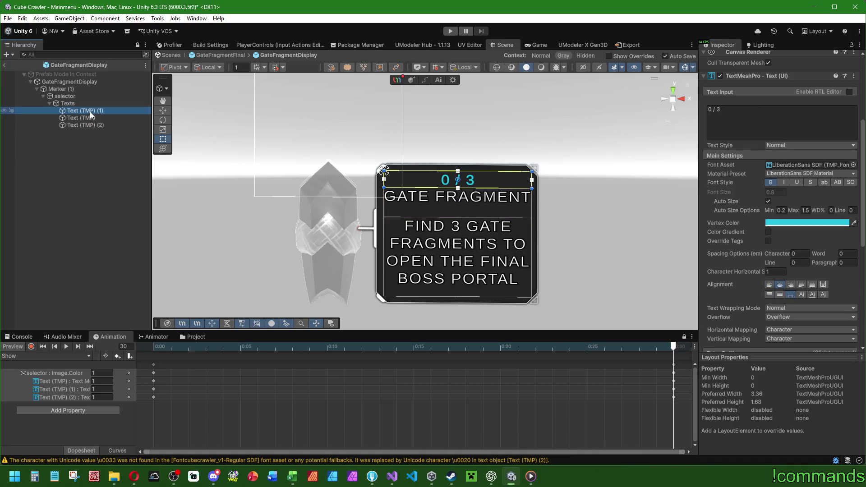
left_click(779, 294)
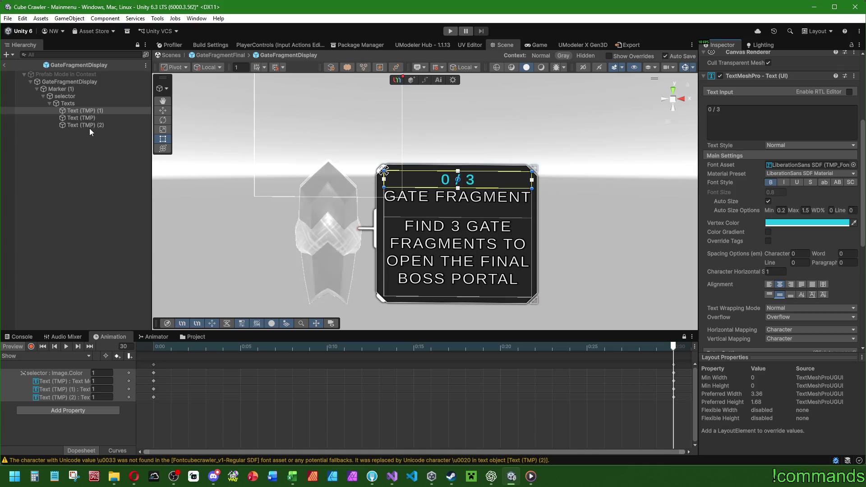
left_click(92, 126)
left_click(779, 294)
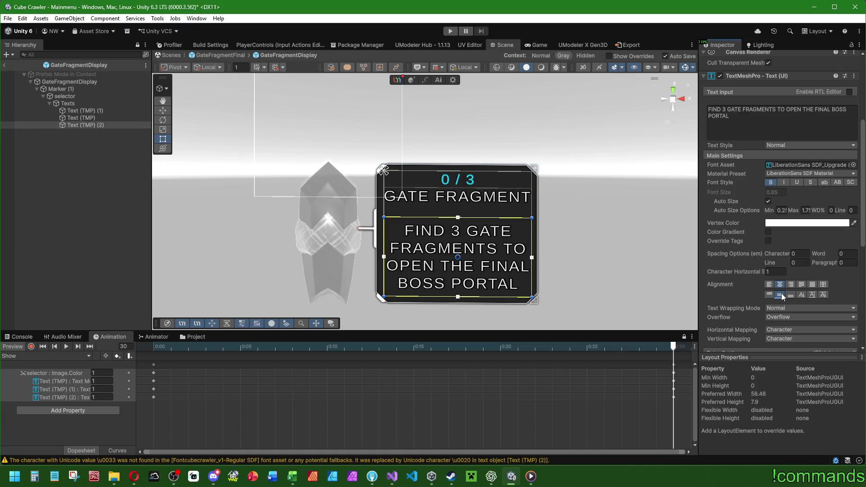
left_click(77, 196)
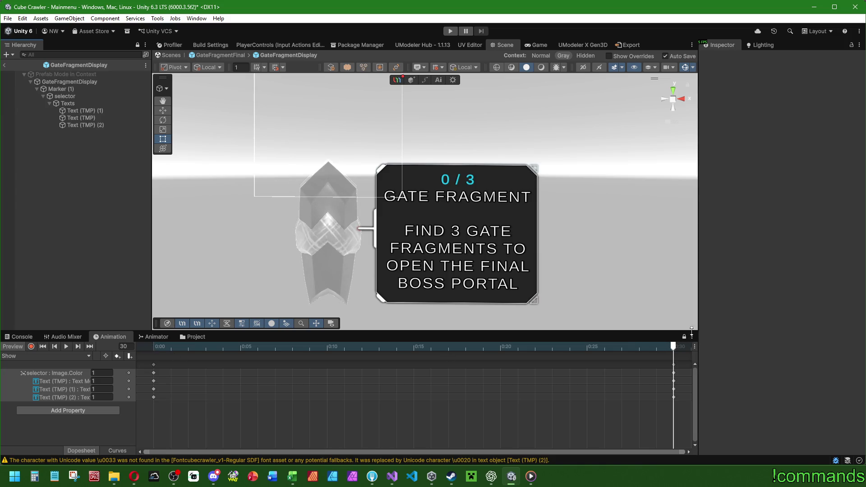
Step: Shift the Hide clip's three text keyframes to about frame 15, then preview Show at frame 15
left_click_drag(157, 346, 675, 357)
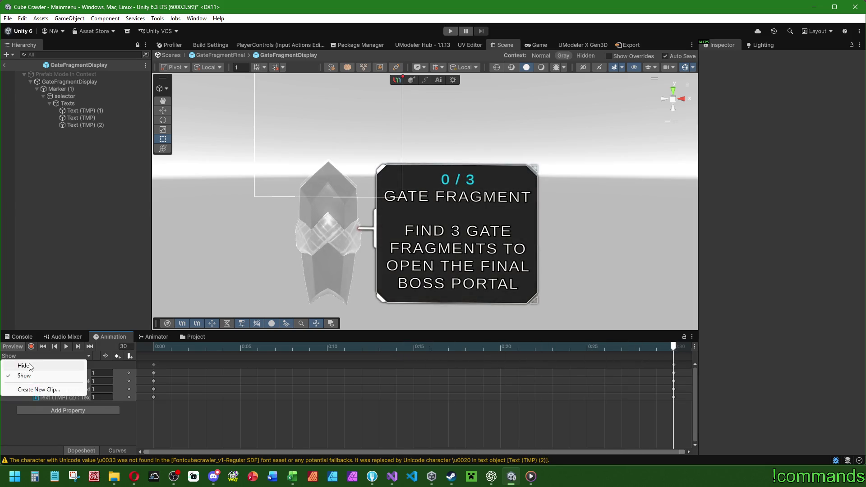
left_click(147, 345)
mouse_move(147, 345)
left_mouse_down()
mouse_move(661, 342)
mouse_move(13, 360)
left_mouse_up()
left_click(688, 399)
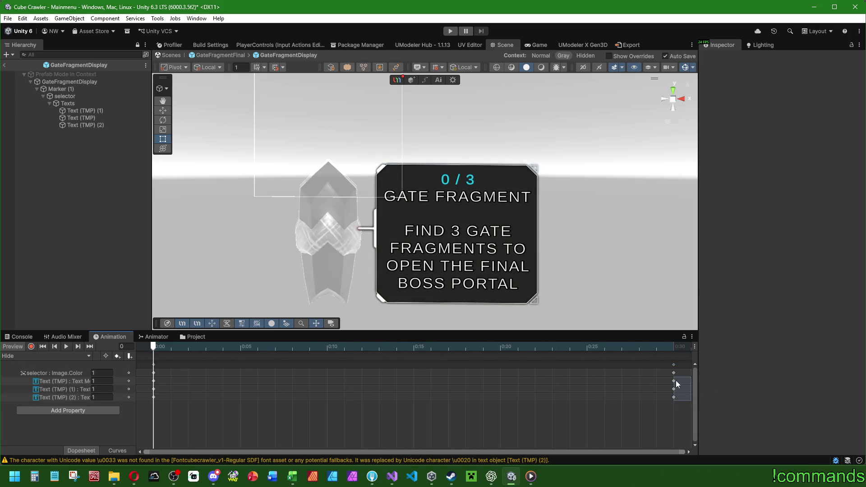
left_click_drag(683, 380, 414, 381)
mouse_move(152, 349)
left_mouse_down()
mouse_move(409, 340)
mouse_move(36, 355)
left_mouse_up()
left_click(36, 356)
left_click(25, 375)
mouse_move(156, 345)
left_mouse_down()
mouse_move(516, 343)
mouse_move(413, 349)
left_mouse_up()
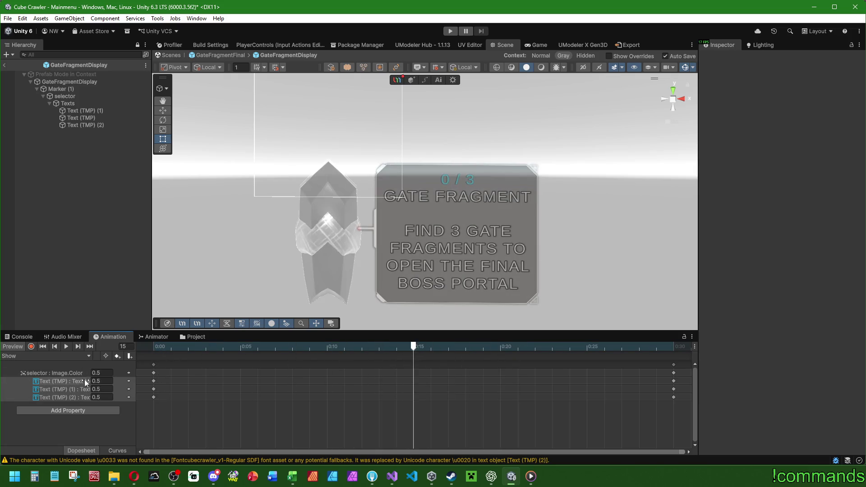
Step: Record the counter, title and description Vertex Colors at alpha 0 at frame 15 of Show
left_click(31, 346)
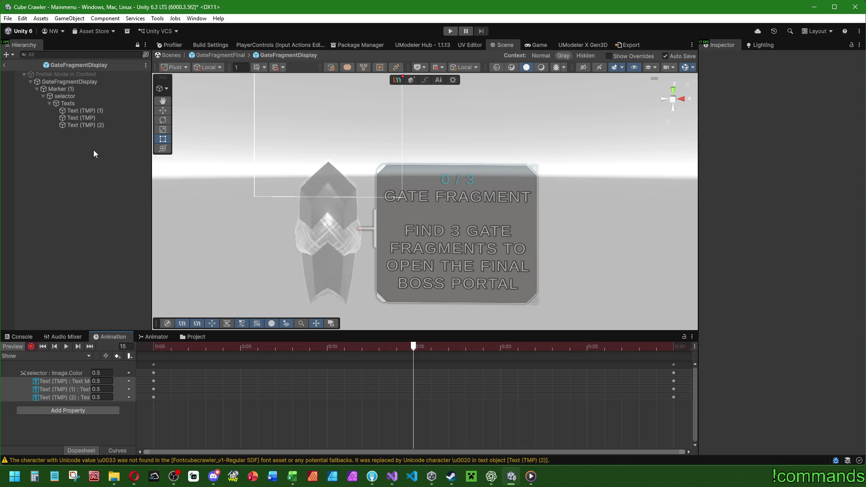
left_click(86, 111)
scroll(784, 208, "down", 5)
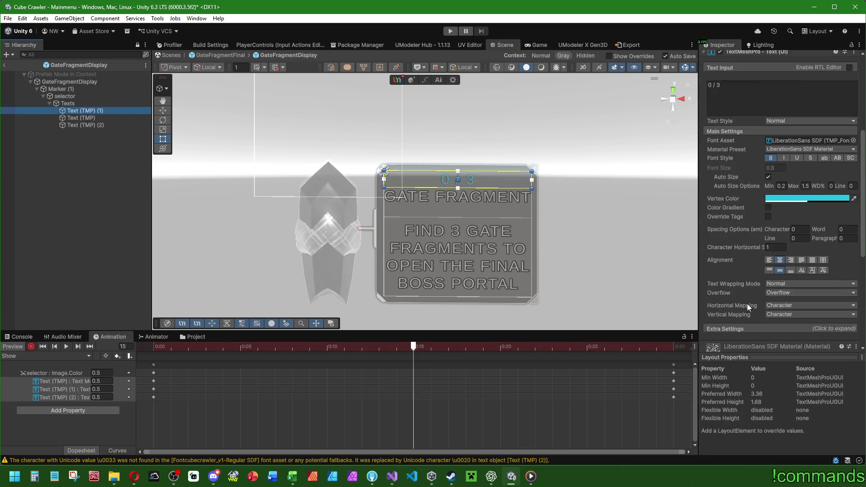
left_click(783, 199)
left_click_drag(852, 376, 581, 375)
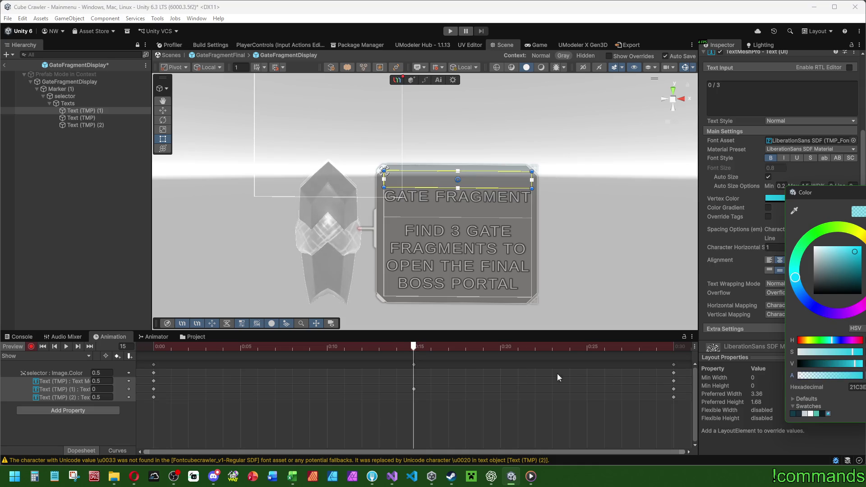
left_click(99, 118)
left_click(783, 198)
mouse_move(856, 371)
left_mouse_down()
mouse_move(812, 371)
mouse_move(827, 376)
left_mouse_up()
left_click(85, 125)
left_click(782, 198)
mouse_move(431, 346)
left_mouse_down()
mouse_move(640, 350)
mouse_move(153, 346)
left_mouse_up()
left_click(12, 346)
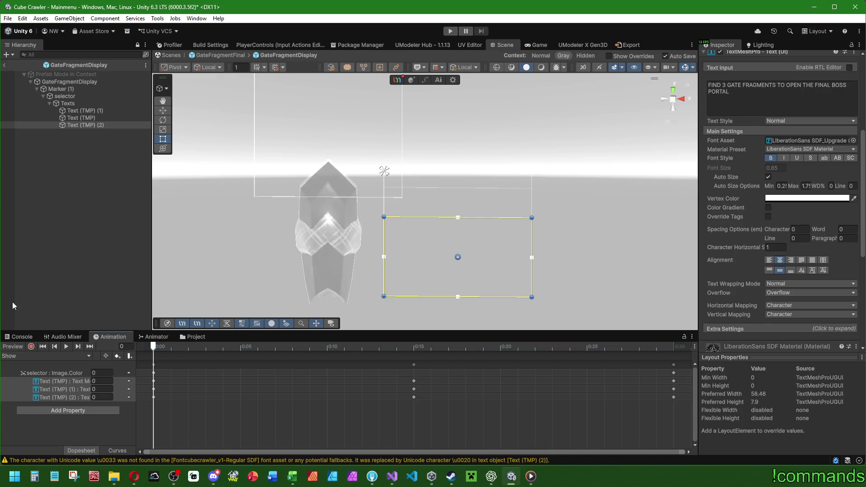
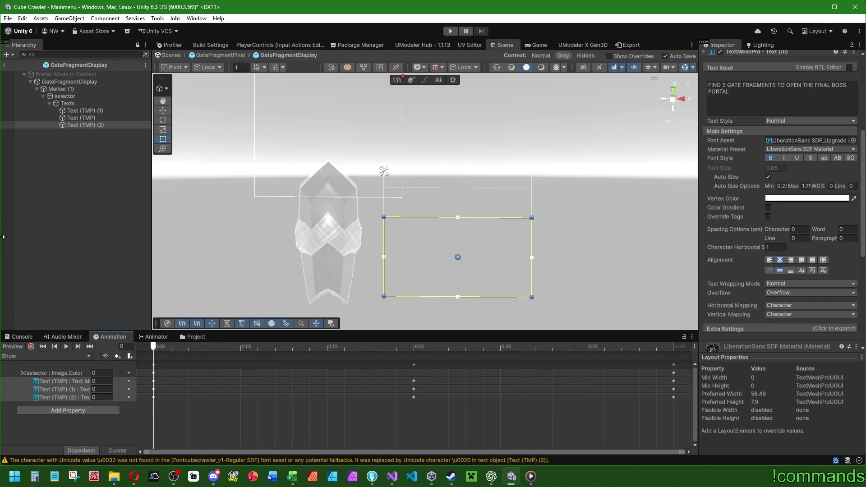
Step: Rename Text (TMP) (1) to FRAGMENTS, then undo the rename
left_click(24, 283)
left_click(91, 110)
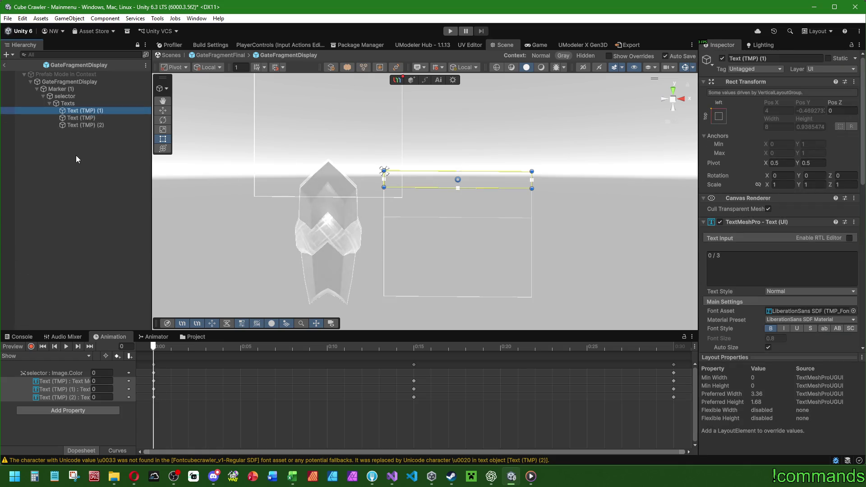
key("F2")
type("F")
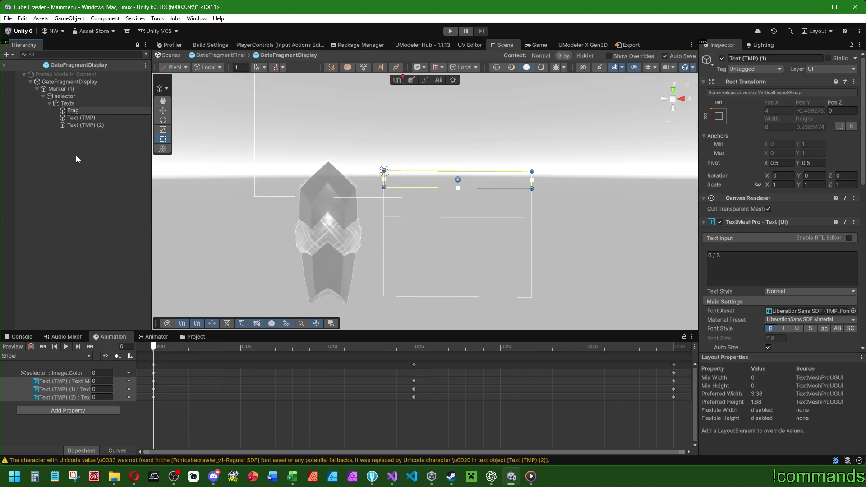
type("RAGMENTS")
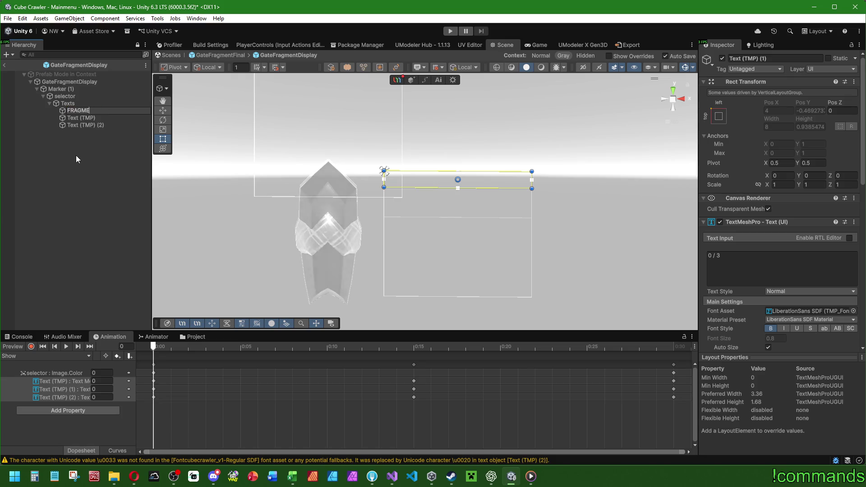
key("Return")
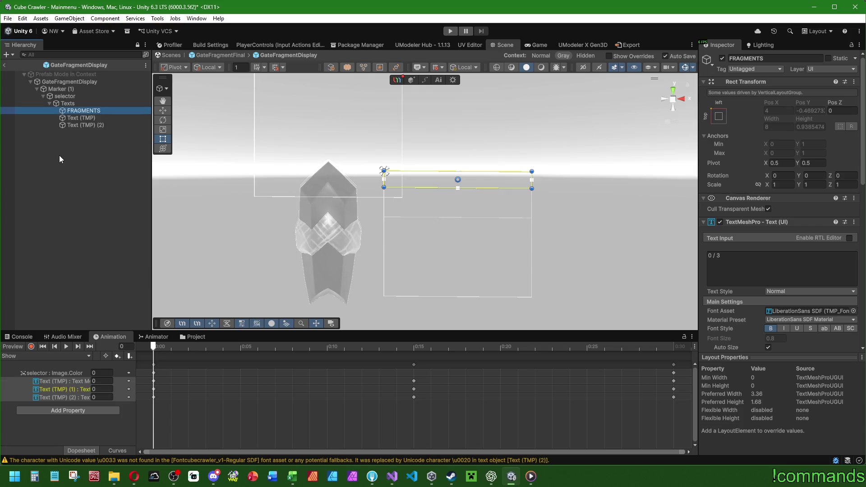
key("ctrl+z")
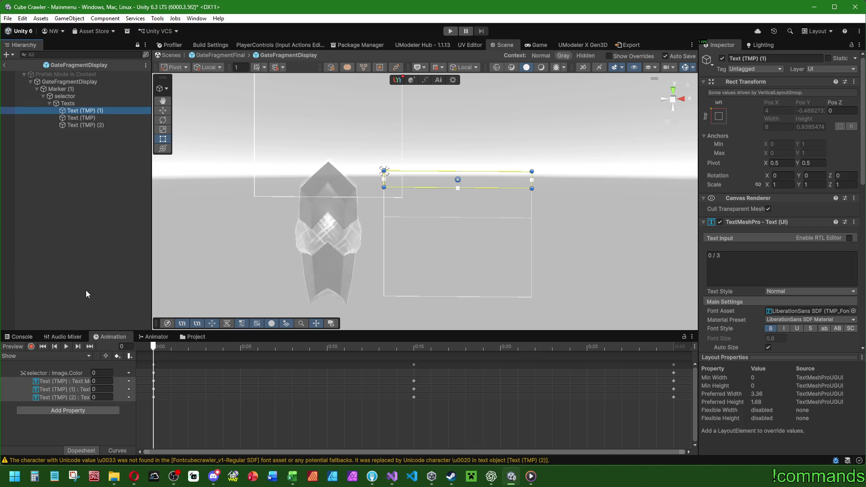
Step: Rename Text (TMP) (1) to FRAGMENTS again from its context menu, then undo it
right_click(93, 110)
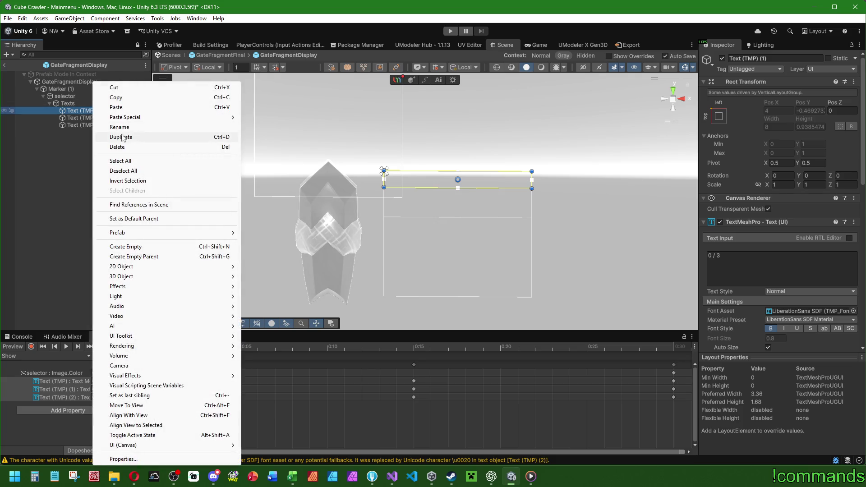
left_click(121, 130)
type("FRAGMENTS")
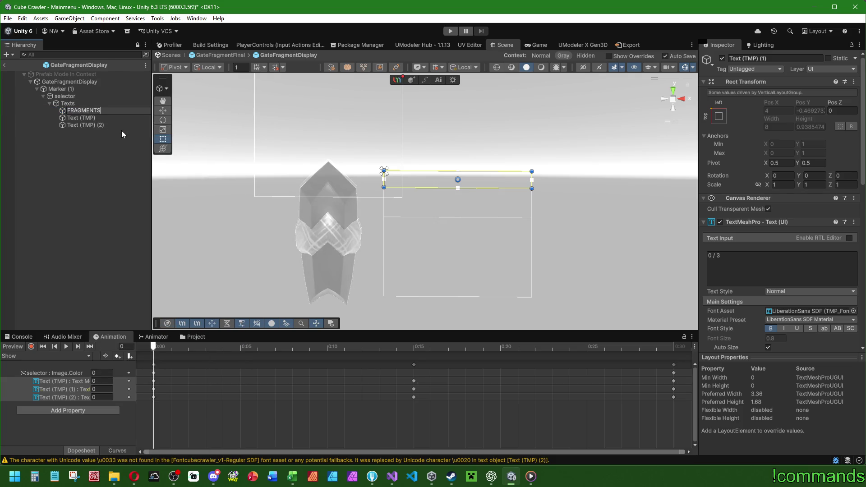
key("Return")
key("ctrl+z")
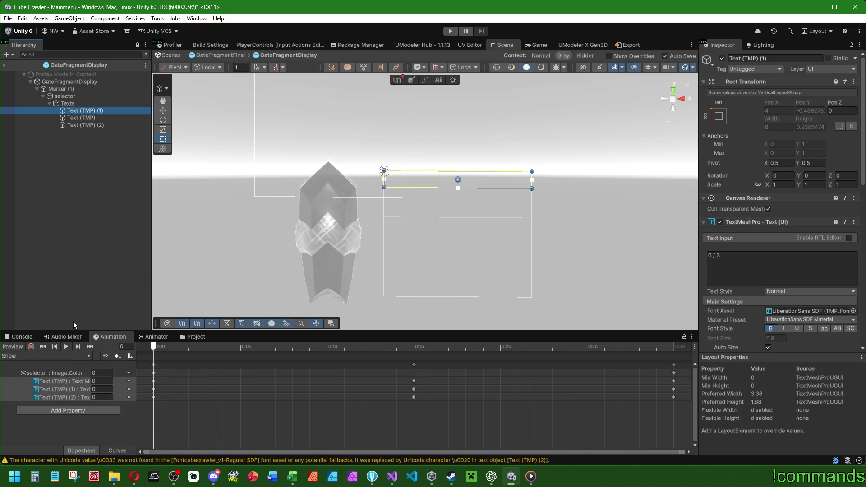
Step: Leave prefab mode for the GateFragmentFinal scene and clear the console
left_click(32, 249)
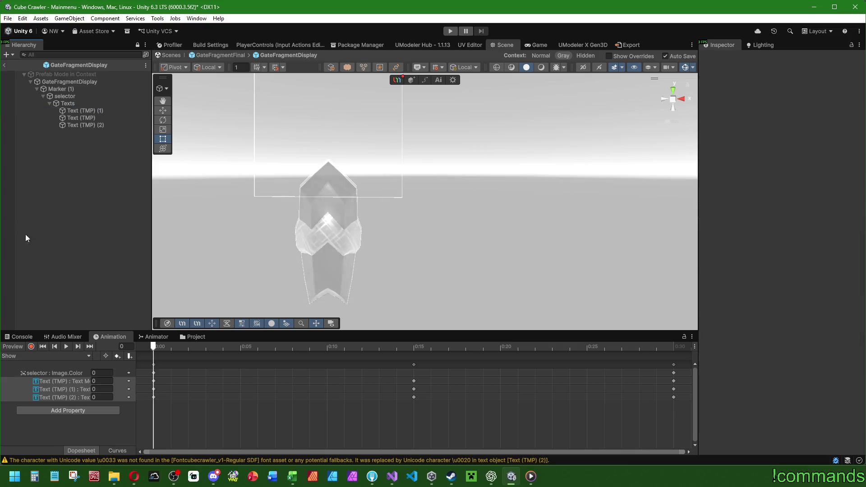
left_click(104, 111)
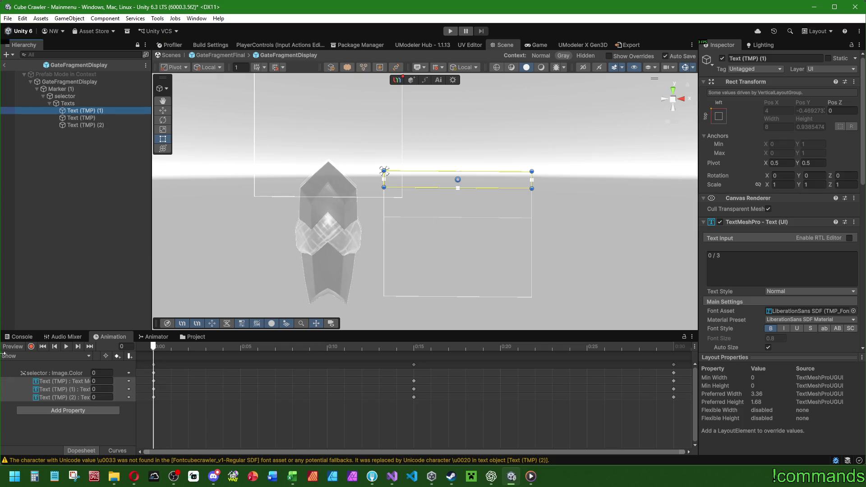
left_click(64, 229)
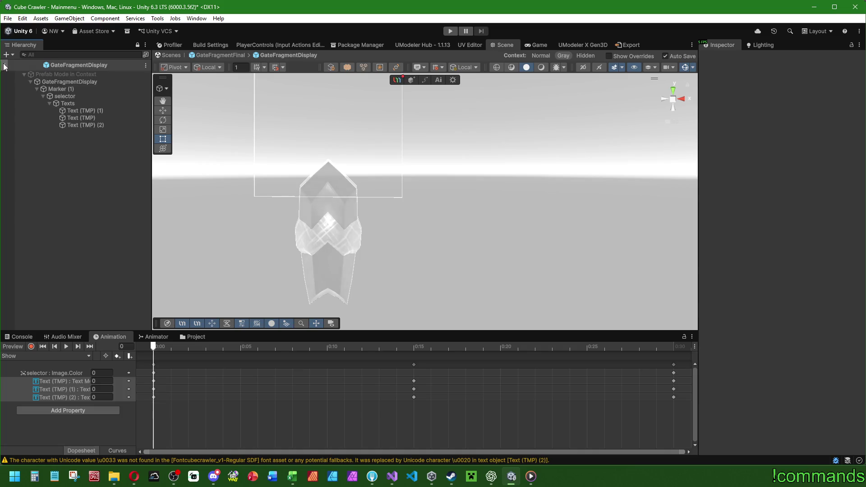
left_click(4, 65)
left_click(19, 337)
left_click(9, 346)
left_click(74, 312)
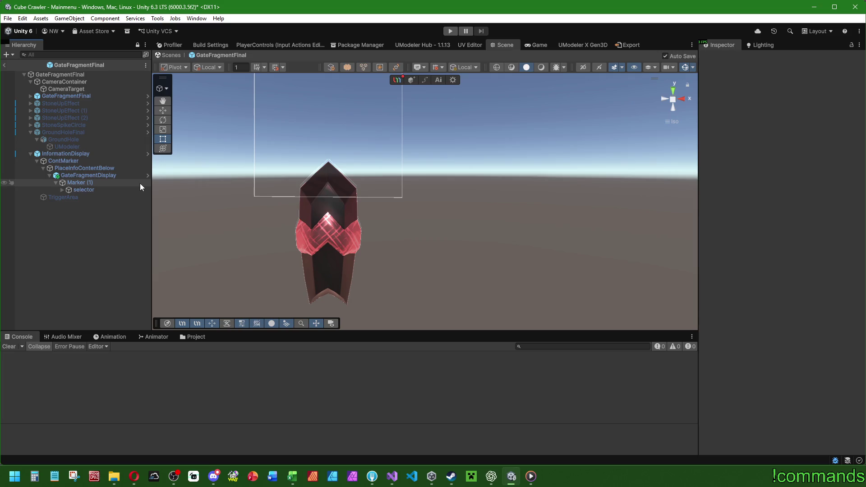
Step: Review GateFragmentDisplay's prefab overrides and preview its animation at frame 30
left_click(70, 154)
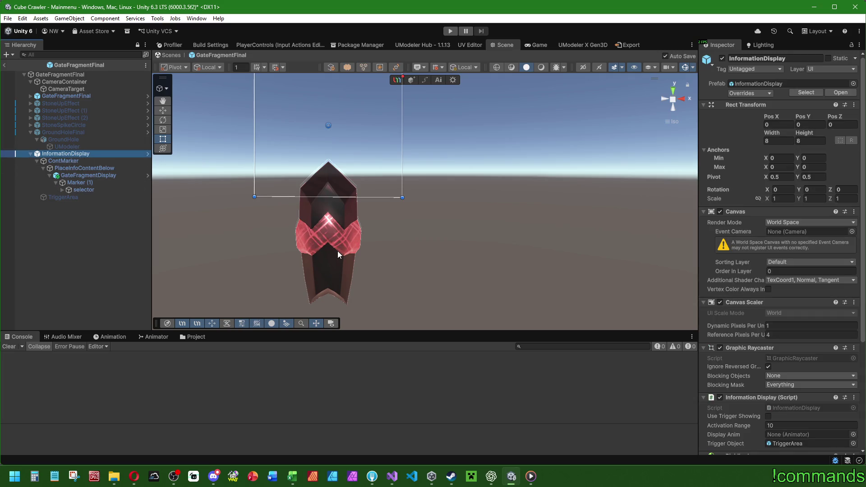
left_click(94, 175)
left_click(756, 93)
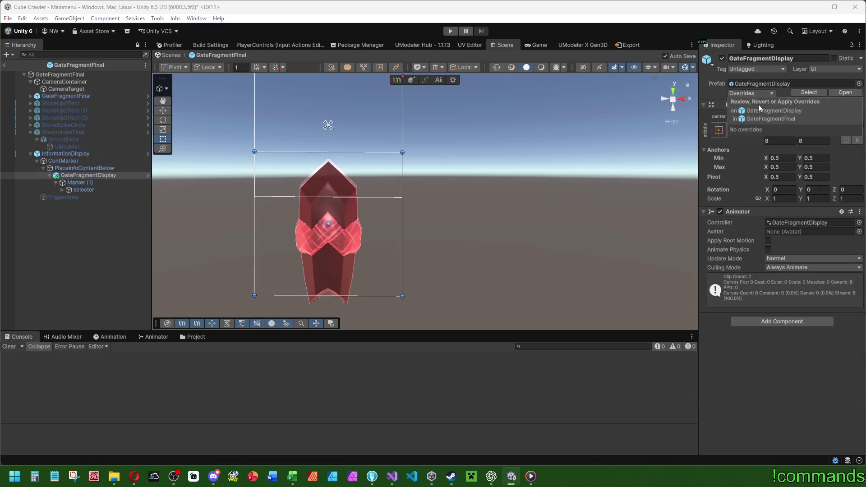
left_click(101, 176)
left_click(110, 336)
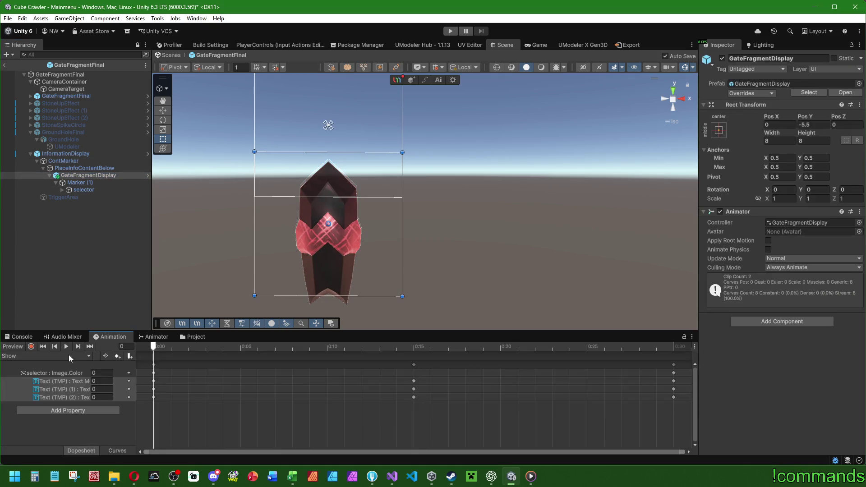
mouse_move(342, 346)
left_mouse_down()
mouse_move(666, 350)
mouse_move(328, 338)
mouse_move(37, 356)
left_mouse_up()
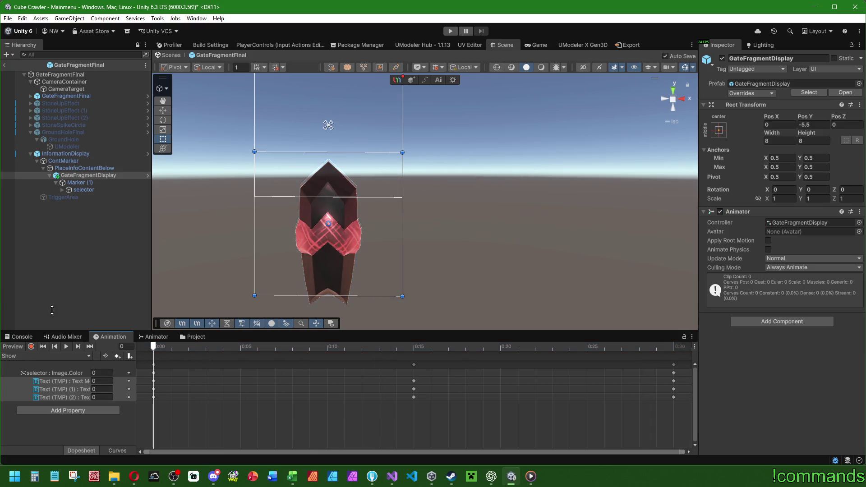
left_click(72, 231)
Step: Assign GateFragmentDisplay to InformationDisplay's Display Anim field
left_click(67, 153)
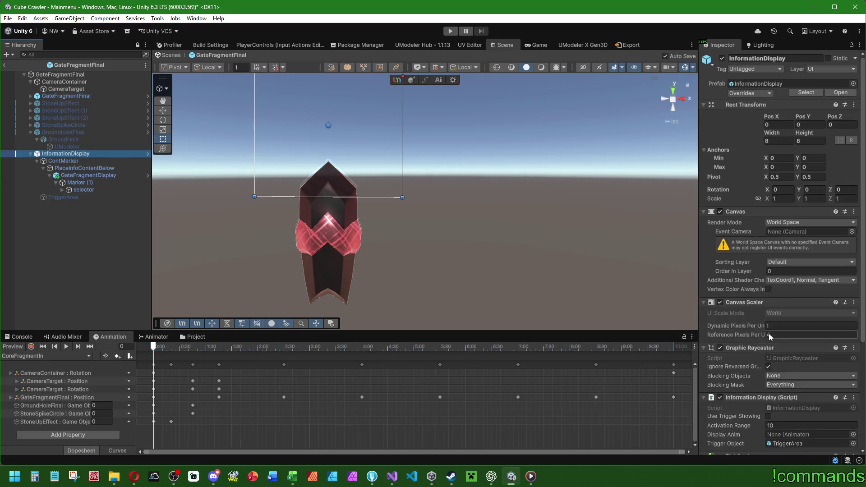
left_click_drag(88, 175, 807, 286)
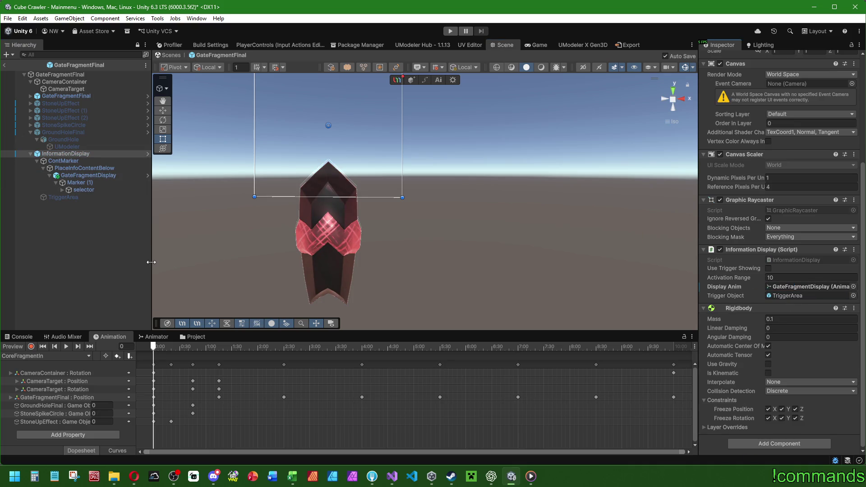
left_click(106, 250)
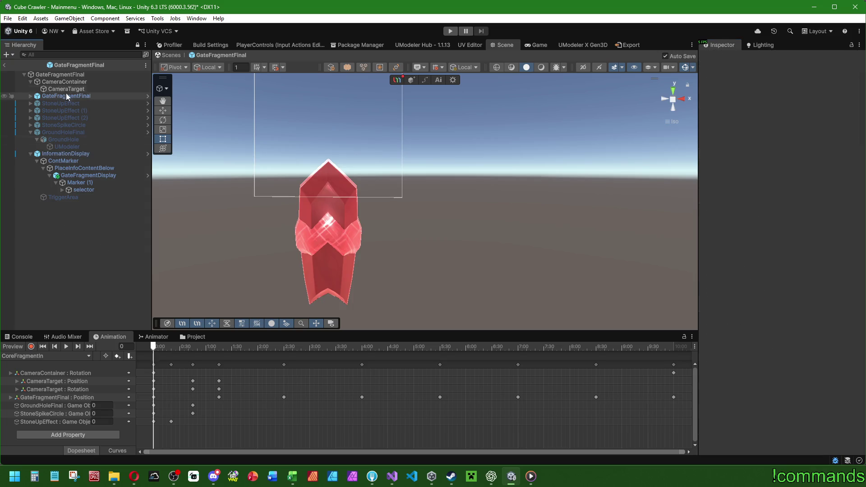
left_click(68, 74)
scroll(740, 303, "down", 3)
Step: Open GateFragment.cs and duplicate the _camPos field declaration below _cam
scroll(739, 303, "up", 5)
double_click(795, 134)
scroll(526, 193, "up", 10)
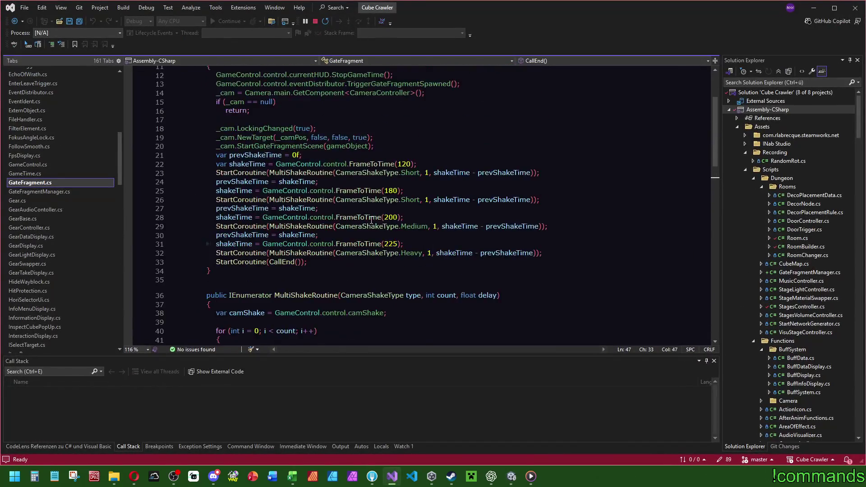
left_click(337, 142)
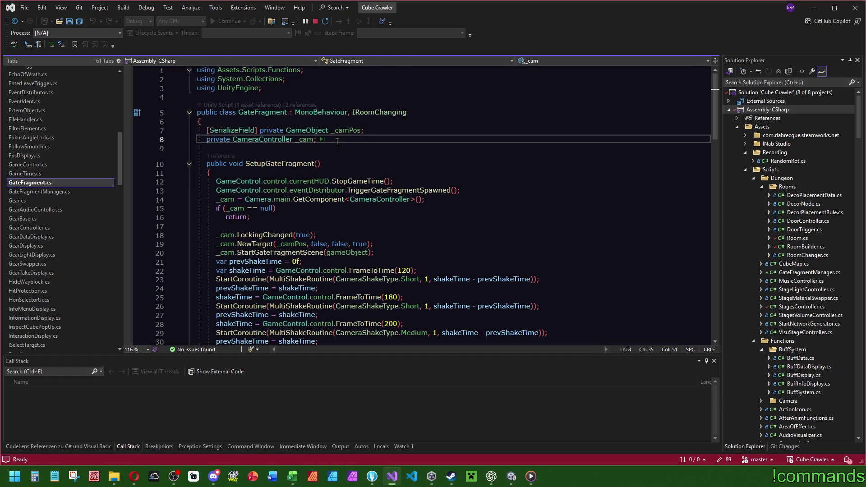
left_click(386, 131)
key("Down")
key("Return")
type("[SerializeField] private GameObject _camPos;")
Step: Turn the copy into a TextMeshProUGUI _fragmentsTxt field and save the script
double_click(306, 148)
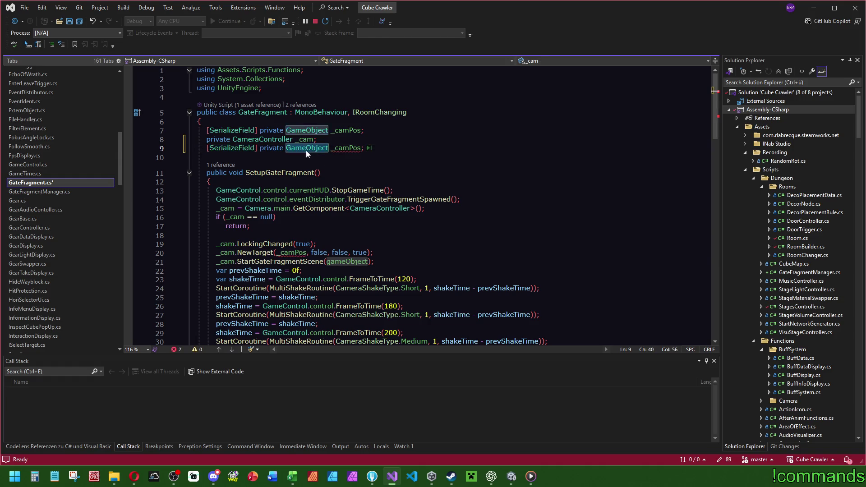
type("Text")
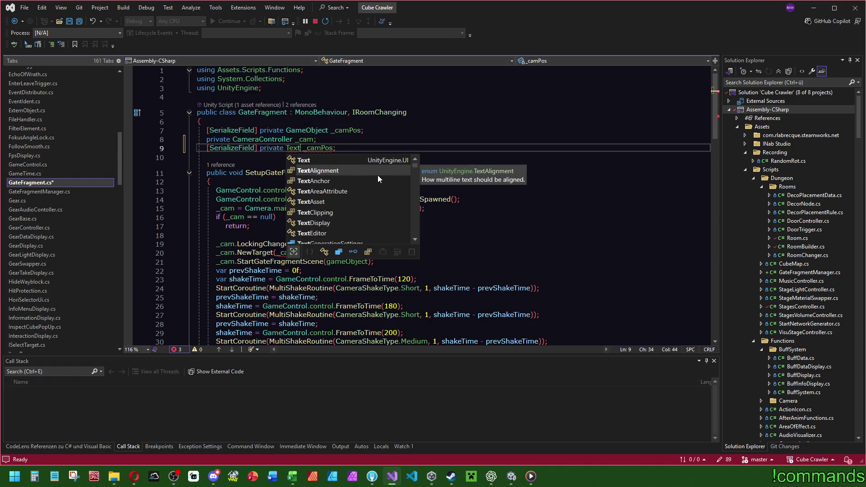
type("mes")
double_click(360, 180)
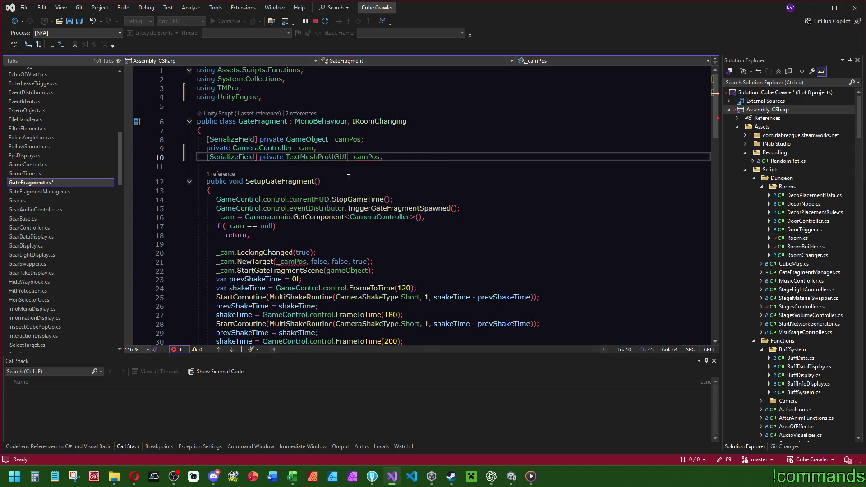
left_click(361, 156)
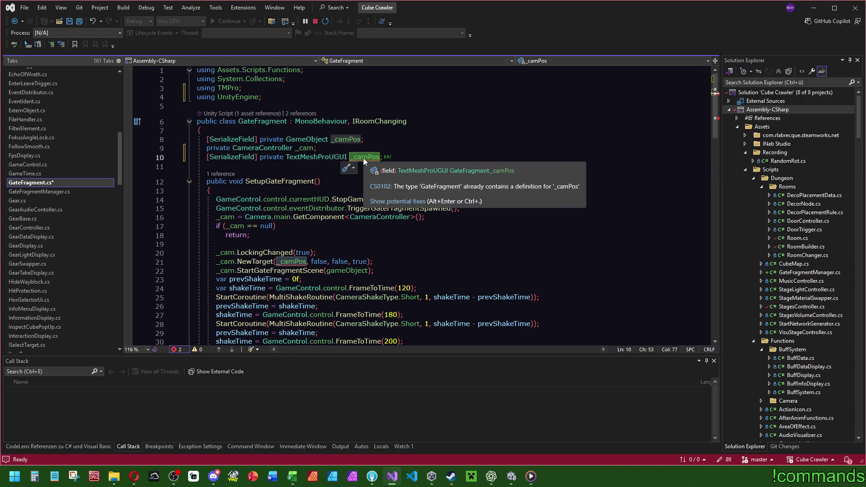
type("_fragmentsT")
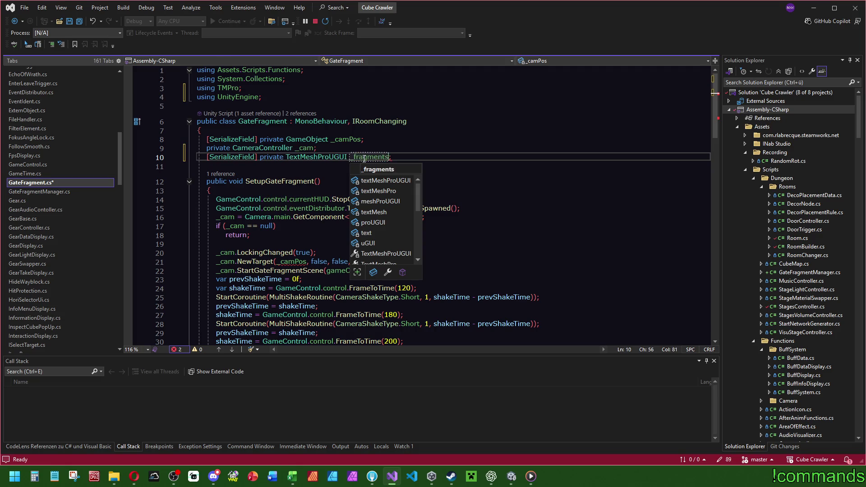
type("xt")
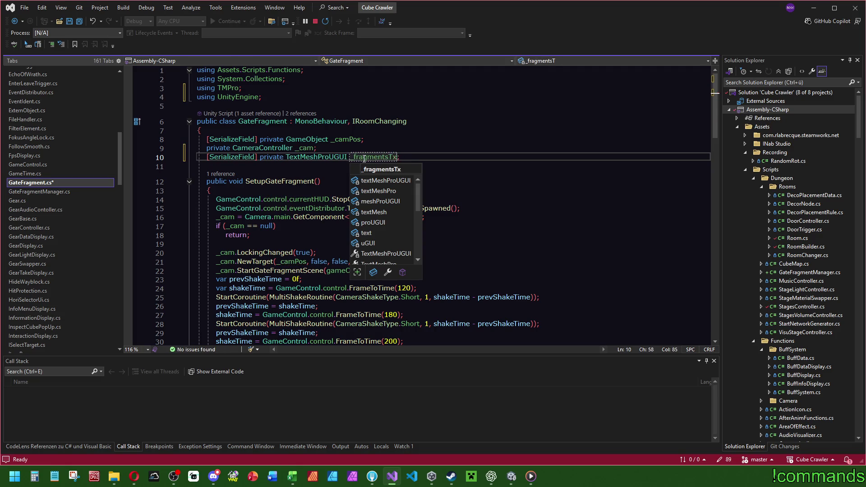
key("Return")
key("ctrl+z")
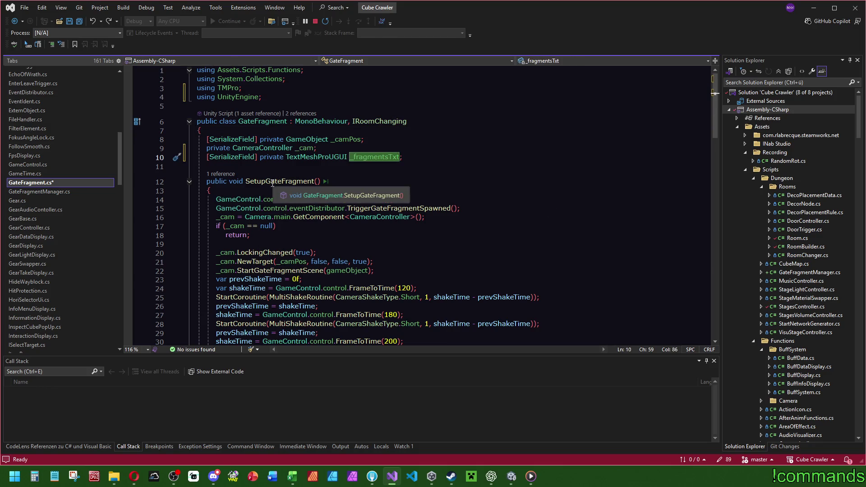
key("Down")
key("Down")
key("Down")
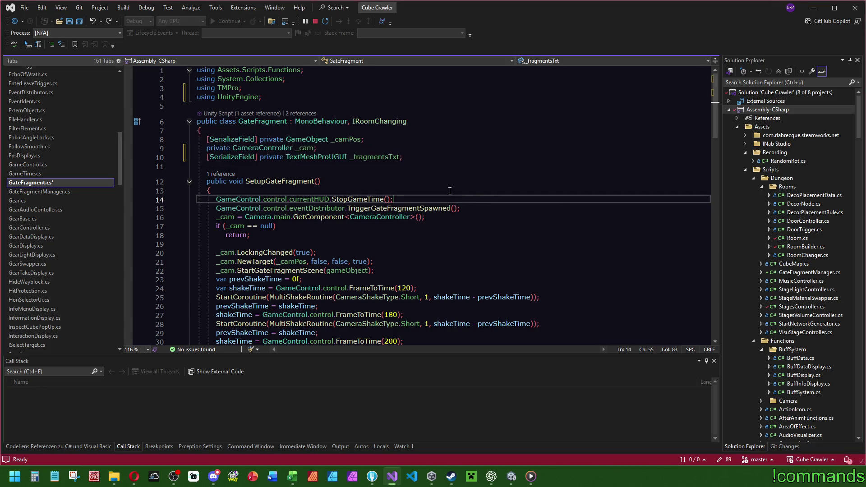
key("ctrl+s")
left_click(220, 174)
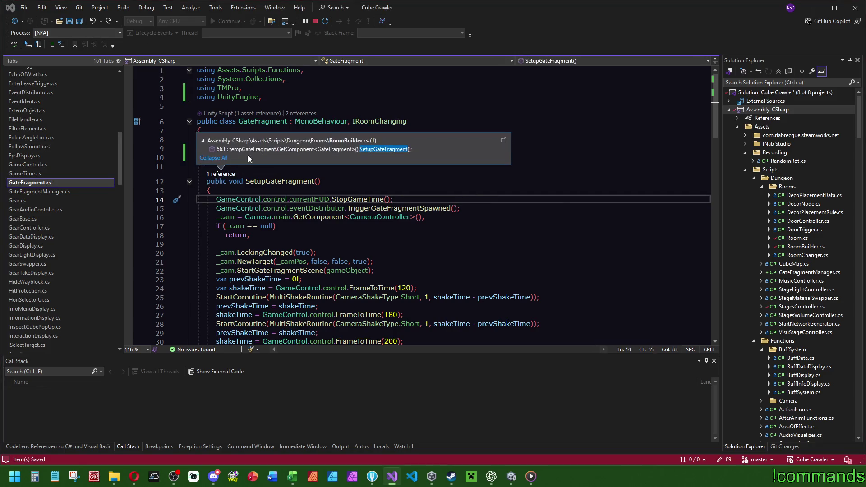
Step: Trace SetupGateFragment's callers through RoomBuilder.cs and Room.cs into GateFragmentManager.cs
double_click(252, 152)
left_click(218, 189)
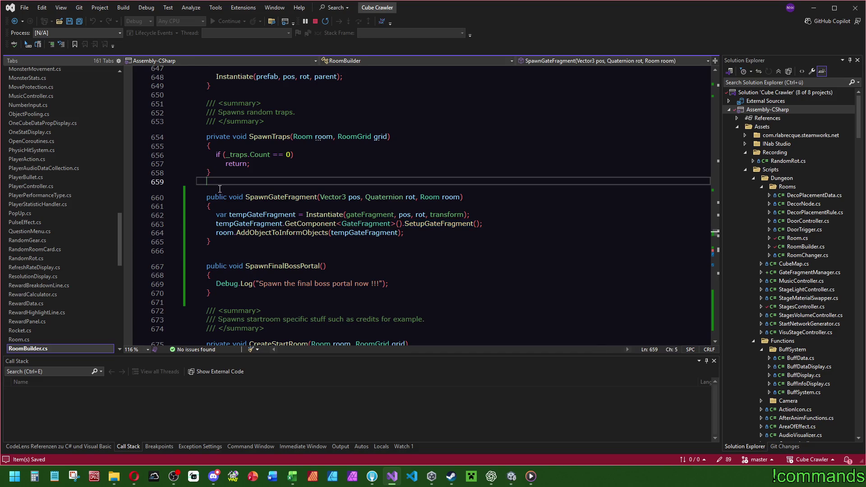
left_click(218, 188)
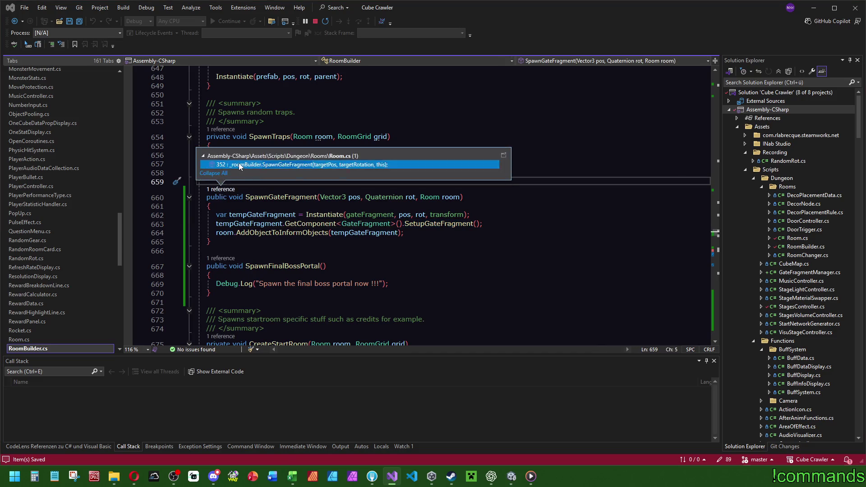
double_click(253, 166)
scroll(391, 240, "up", 5)
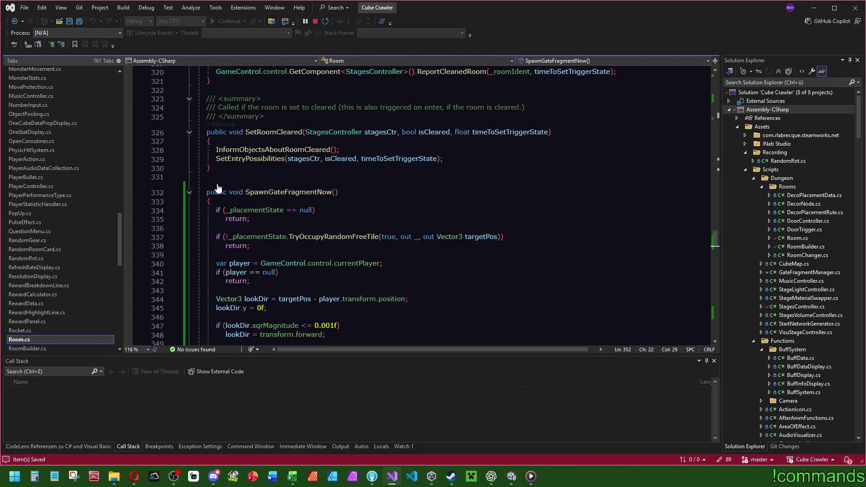
left_click(218, 189)
double_click(253, 159)
scroll(392, 202, "up", 3)
Step: Highlight every use of _spawnedFragments and _collectedFragments in GateFragmentManager.cs
double_click(252, 246)
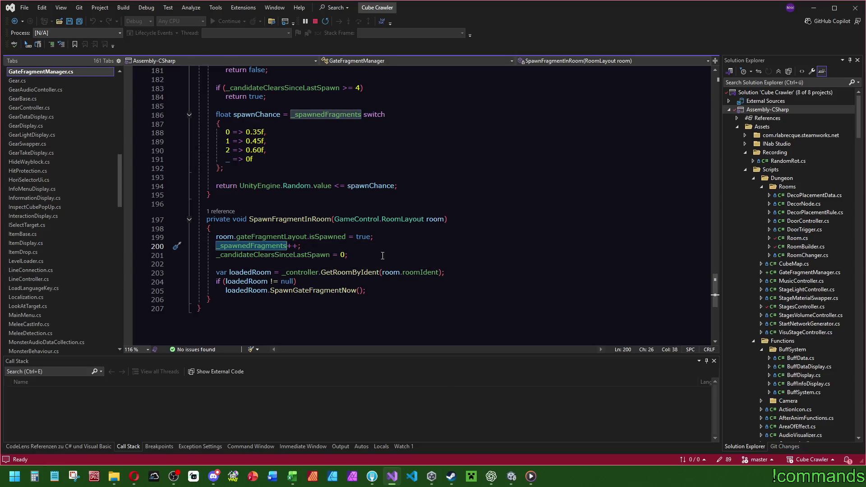
key("ctrl+f")
left_click_drag(714, 294, 714, 93)
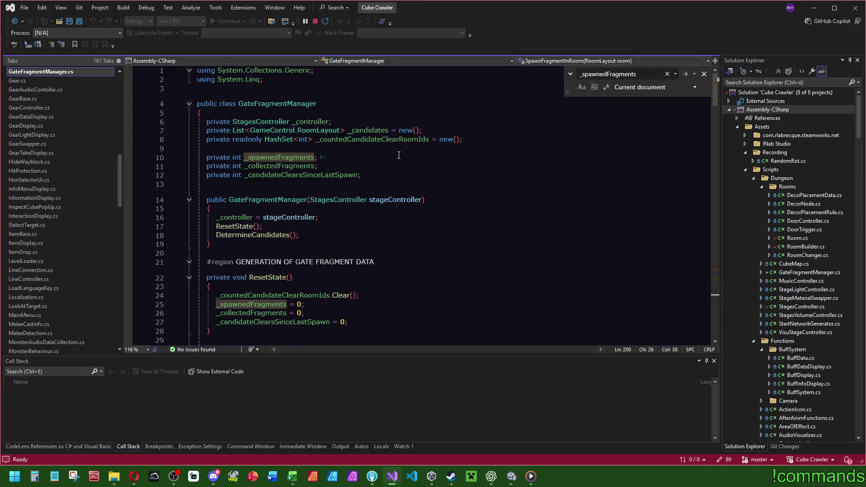
double_click(279, 166)
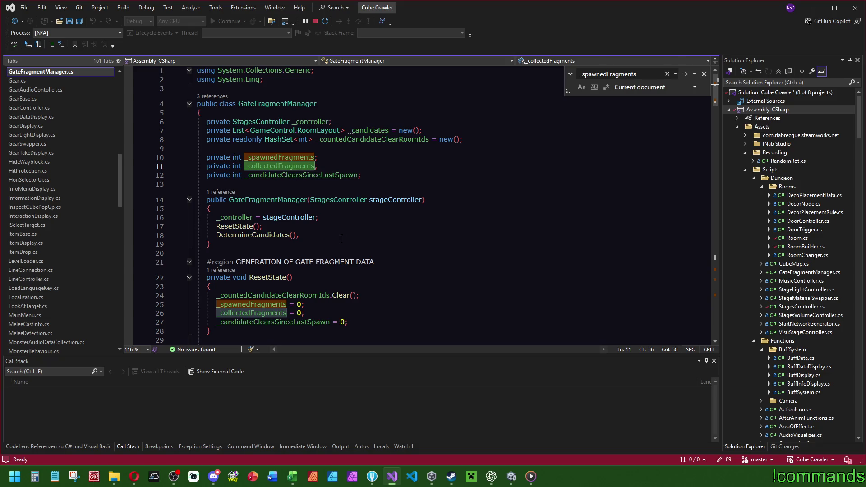
key("ctrl+f")
mouse_move(714, 90)
left_mouse_down()
mouse_move(735, 273)
mouse_move(726, 256)
left_mouse_up()
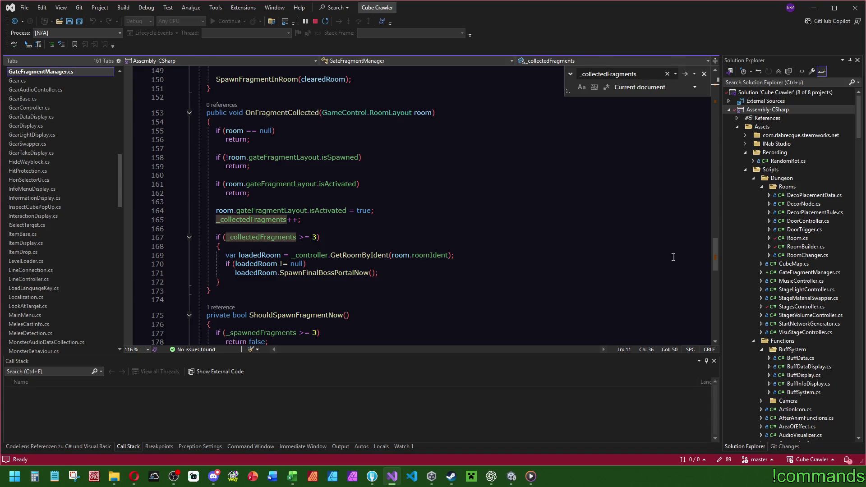
scroll(463, 288, "down", 5)
scroll(488, 287, "up", 5)
left_click_drag(716, 254, 728, 80)
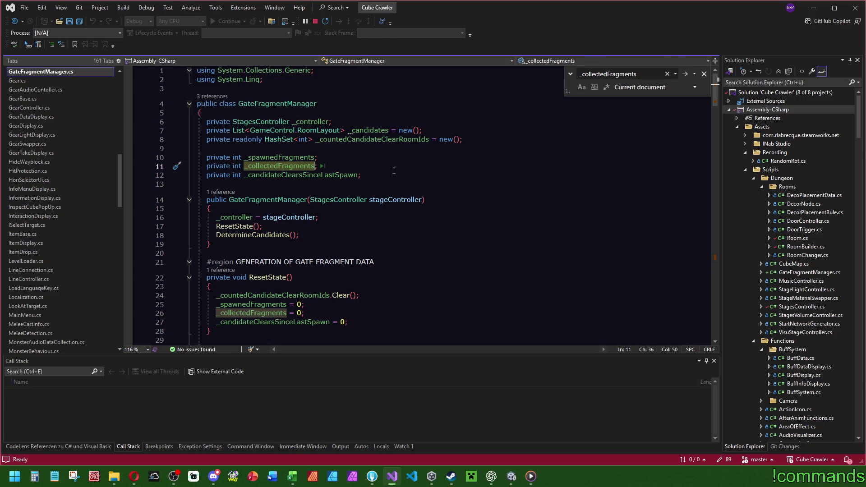
left_click(318, 157)
Step: Delete the _spawnedFragments declaration and its reset line, then undo both deletions
key("shift+Up")
key("BackSpace")
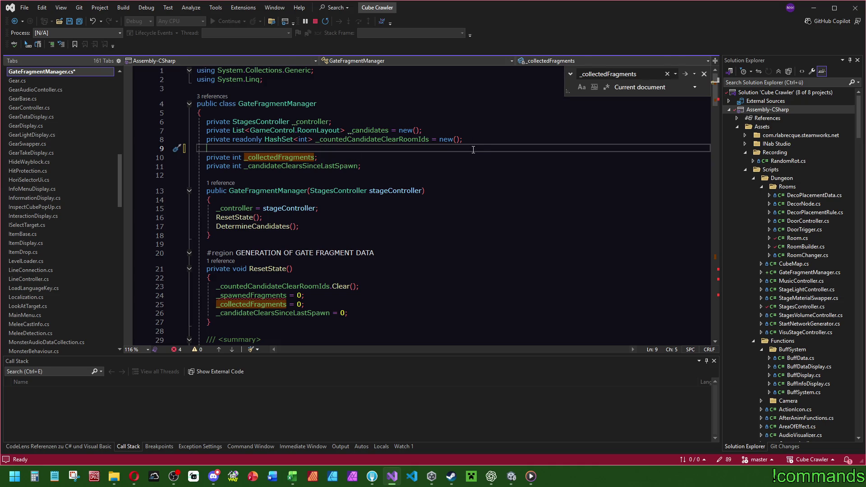
left_click(410, 295)
key("shift+Up")
key("BackSpace")
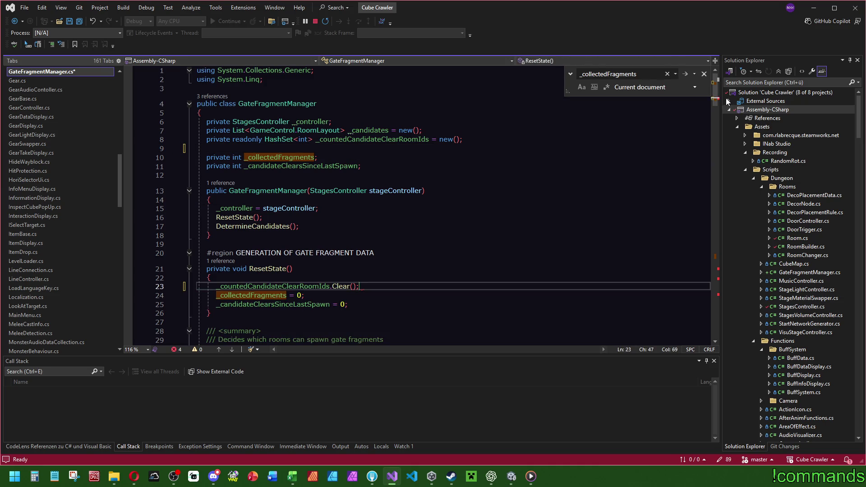
key("ctrl+z")
key("ctrl+z")
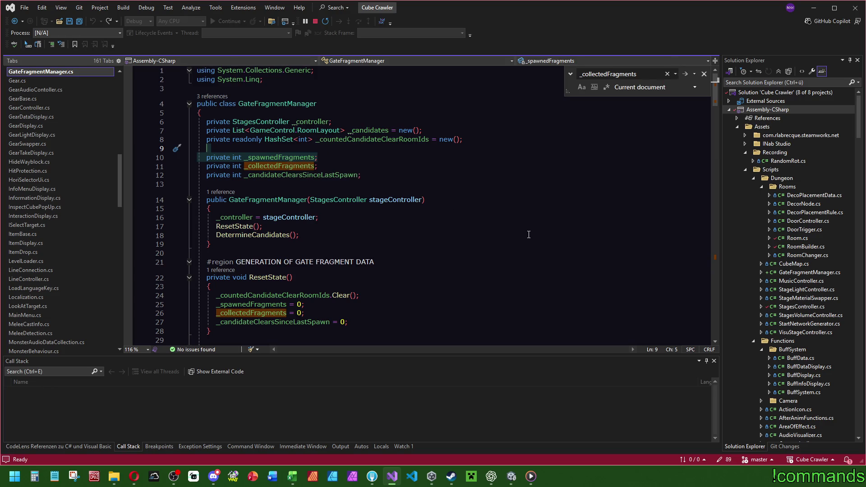
Step: Find the _spawnedFragments uses and delete its line 10 declaration again
double_click(289, 157)
key("ctrl+f")
mouse_move(716, 134)
left_mouse_down()
mouse_move(706, 193)
mouse_move(713, 296)
left_mouse_up()
key("Home")
key("shift+End")
key("BackSpace")
key("BackSpace")
key("BackSpace")
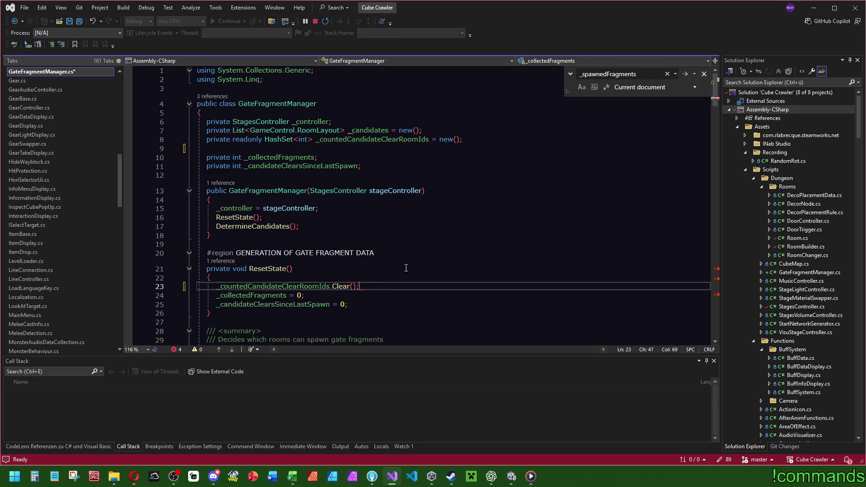
left_click(262, 217)
left_click_drag(714, 90, 707, 270)
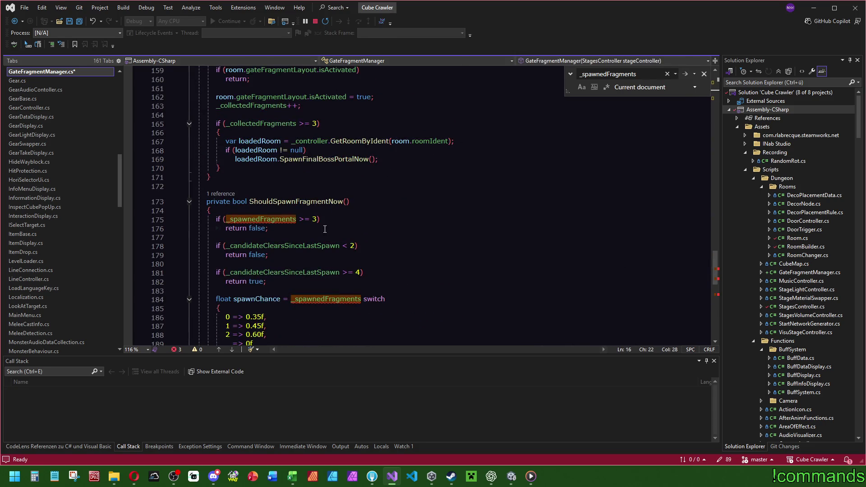
Step: Replace _spawnedFragments with _collectedFragments on lines 175, 184 and 198
double_click(280, 221)
type("_c")
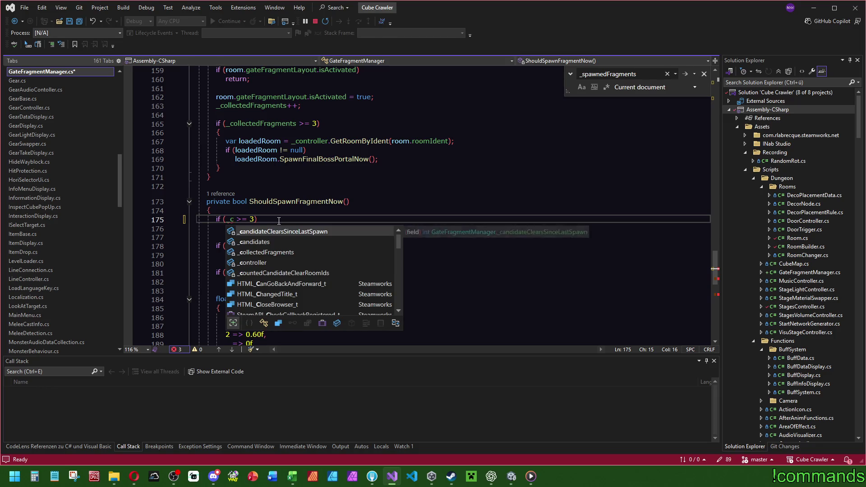
type("ol")
key("Tab")
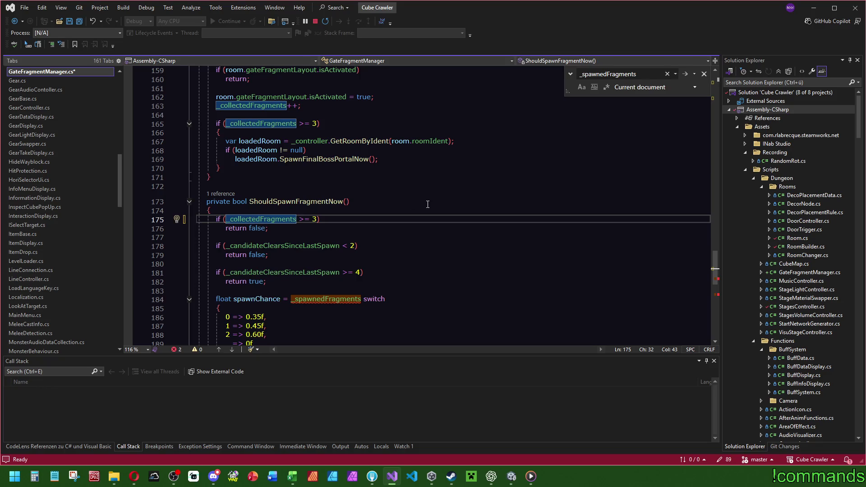
scroll(494, 261, "down", 2)
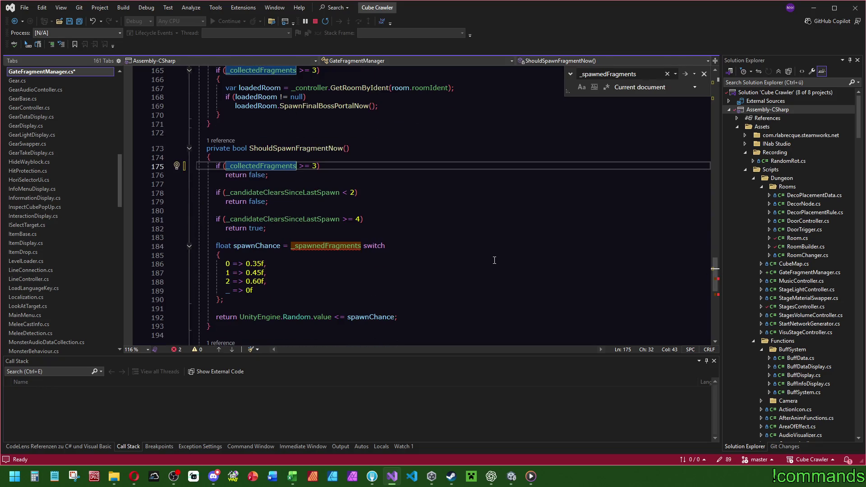
double_click(334, 247)
type("_c")
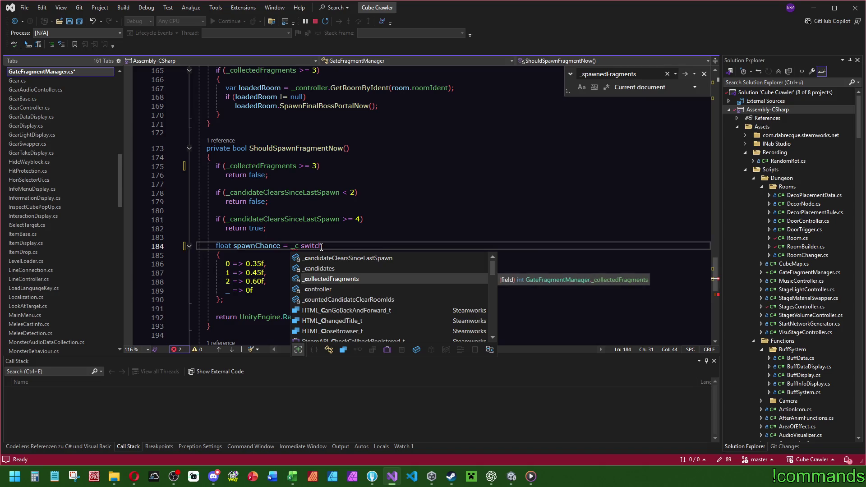
key("Tab")
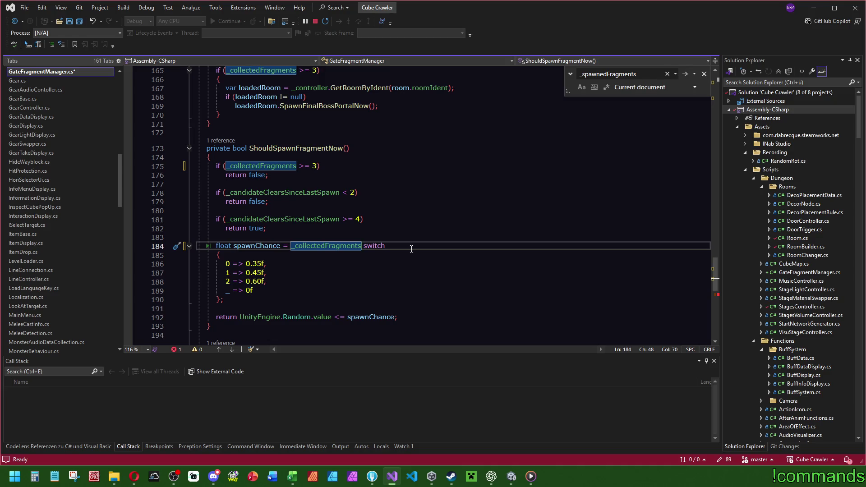
scroll(411, 249, "down", 4)
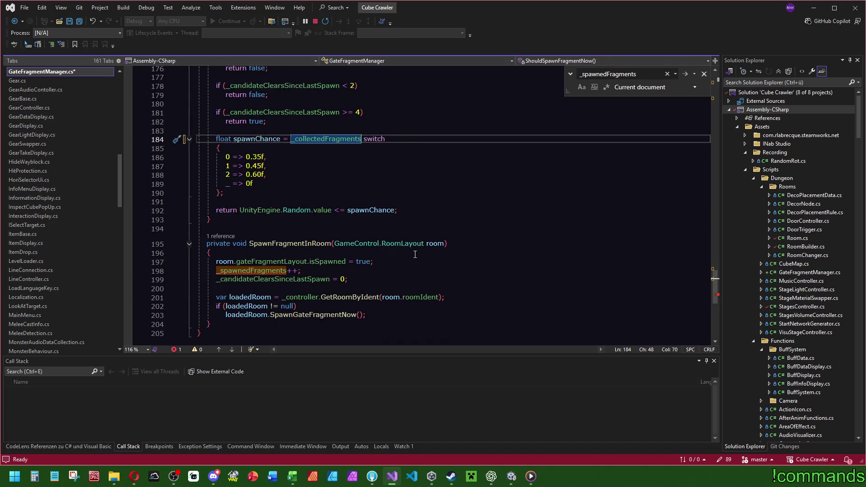
double_click(256, 270)
type("_col")
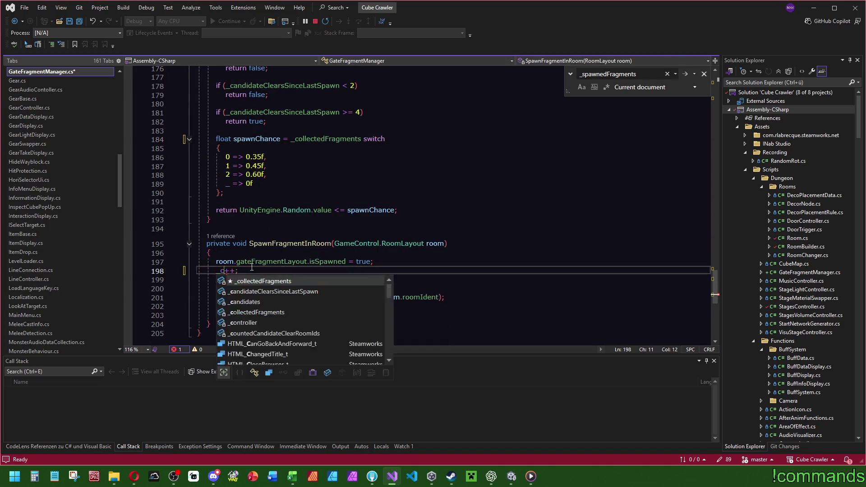
key("Tab")
Step: Scroll up to the OnFragmentCollected method and bring up its actions
left_click(586, 250)
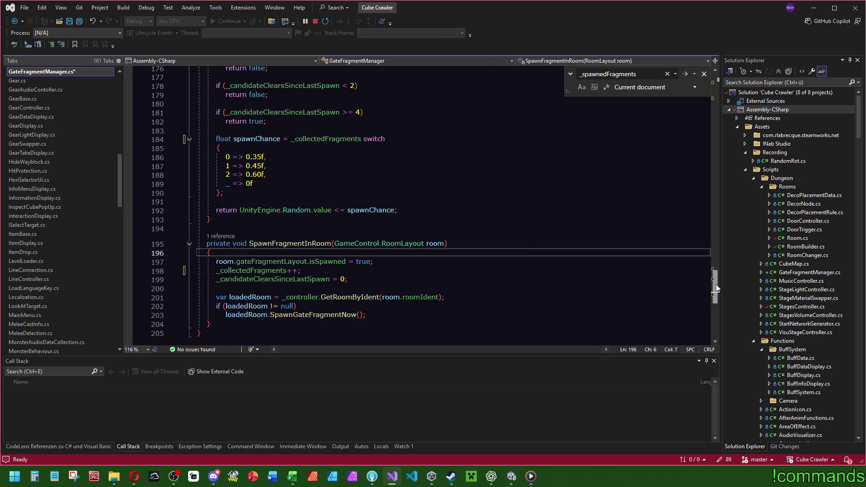
scroll(715, 274, "up", 4)
mouse_move(714, 275)
left_mouse_down()
mouse_move(718, 180)
mouse_move(697, 249)
left_mouse_up()
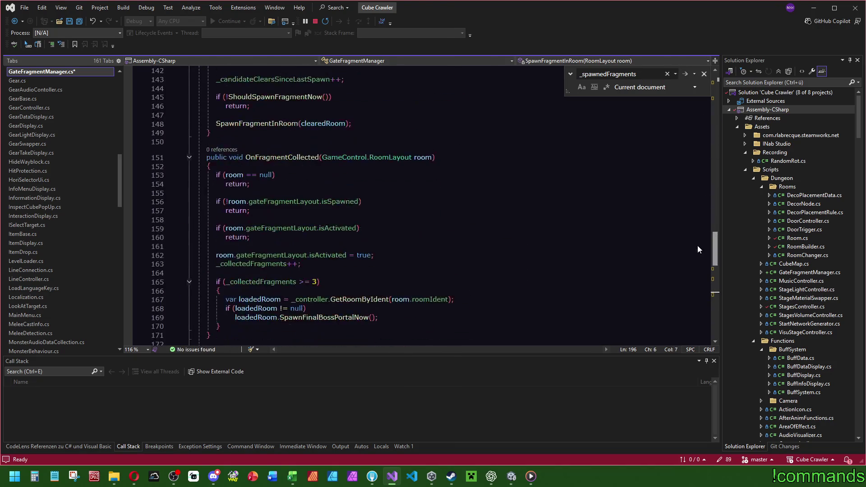
scroll(697, 250, "up", 1)
left_click(217, 246)
right_click(280, 180)
Step: Search the whole solution for references to OnFragmentCollected
key("Escape")
left_click(287, 184)
key("ctrl+shift+f")
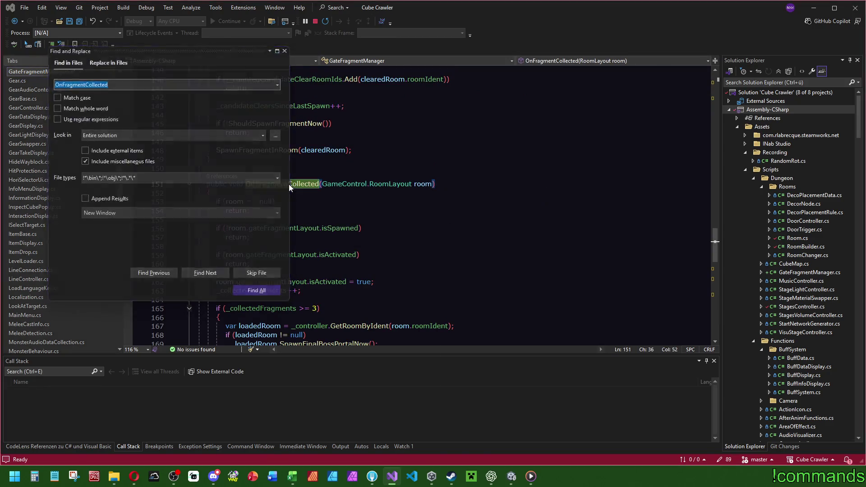
key("Return")
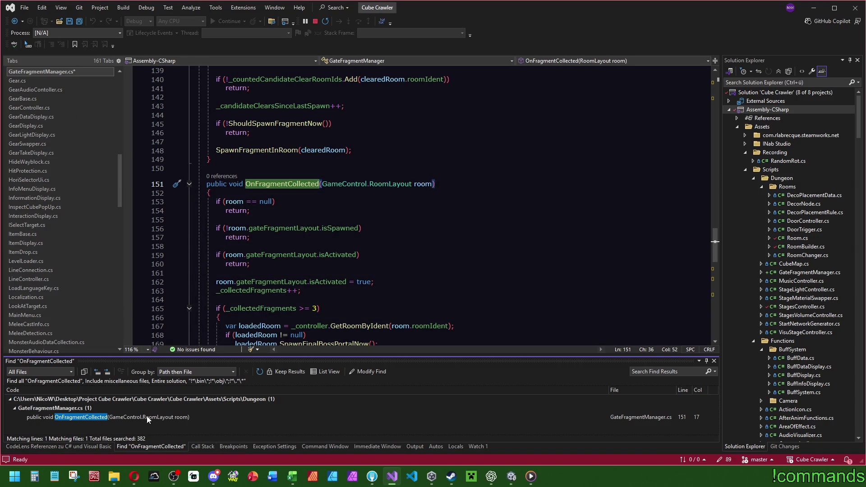
mouse_move(309, 258)
scroll(419, 194, "down", 2)
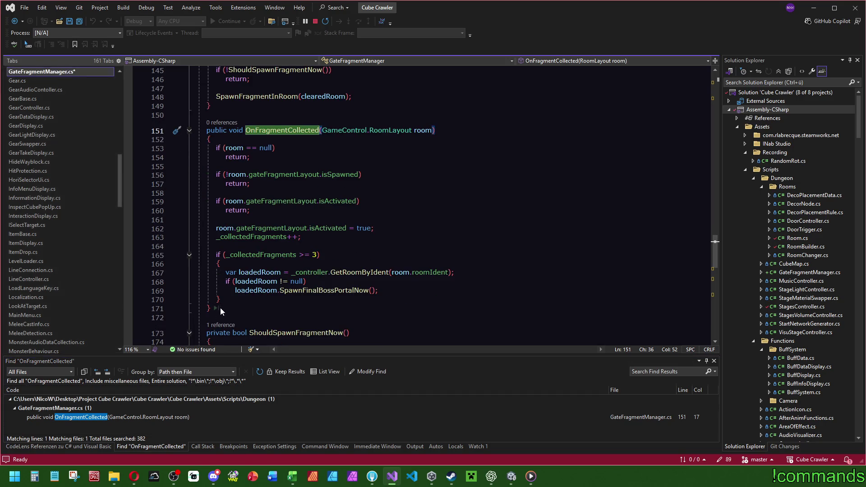
left_click(262, 308)
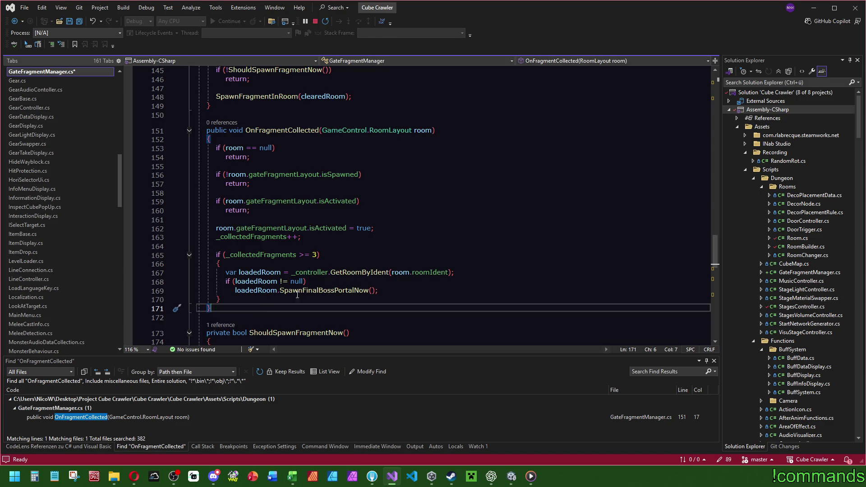
scroll(272, 303, "down", 13)
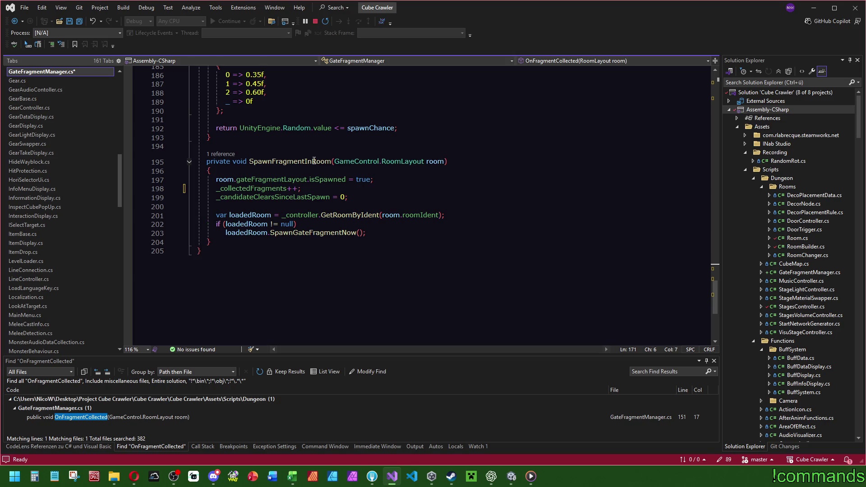
mouse_move(308, 161)
Step: Delete the OnFragmentCollected method and its blank line, then save GateFragmentManager.cs
scroll(527, 251, "up", 6)
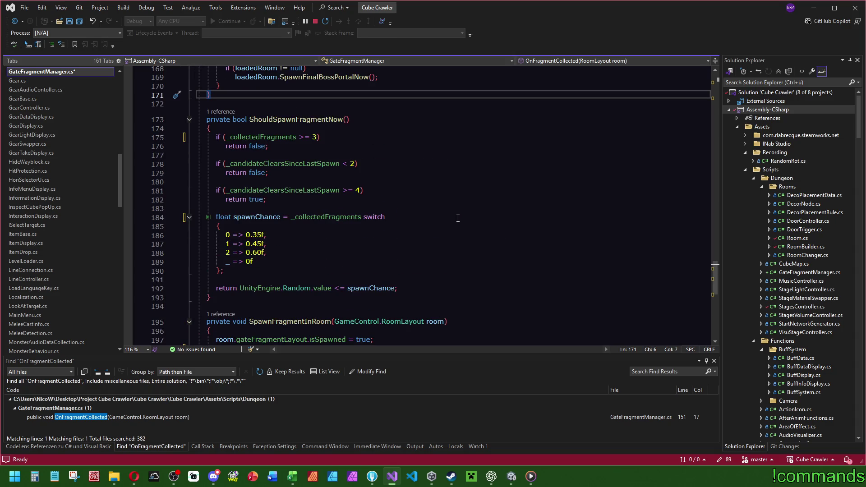
scroll(231, 253, "up", 6)
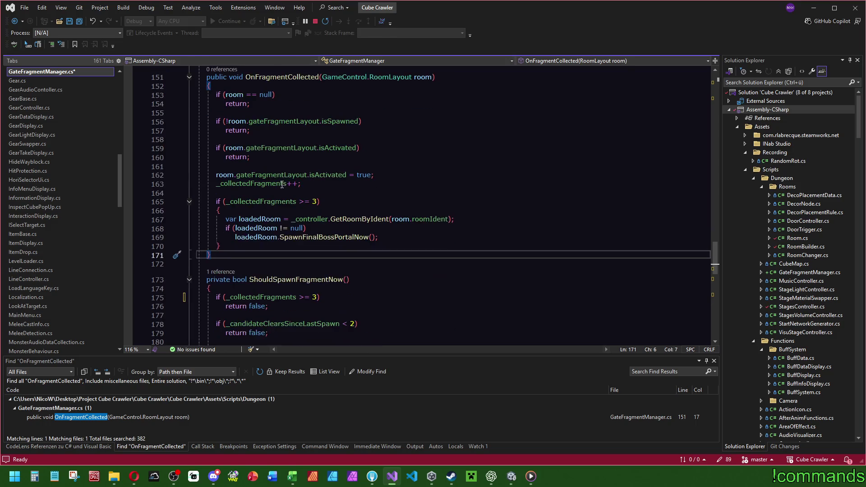
left_click_drag(230, 253, 259, 113)
key("Delete")
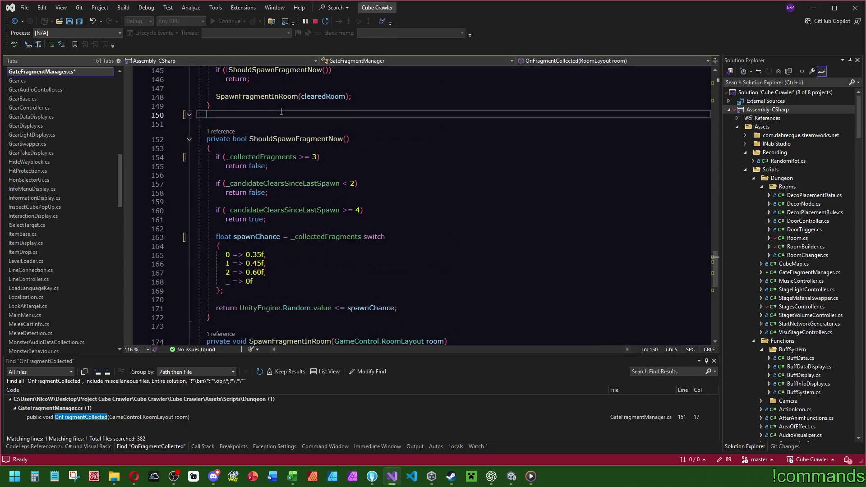
key("BackSpace")
scroll(260, 113, "up", 7)
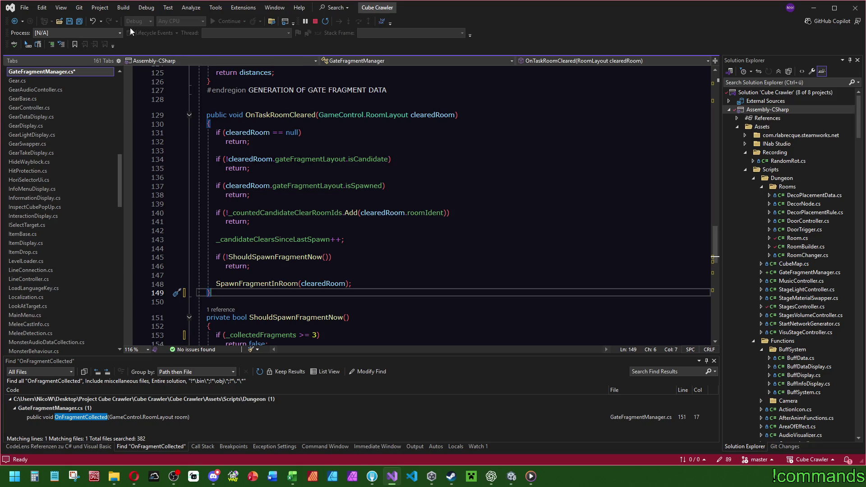
left_click(80, 21)
double_click(268, 242)
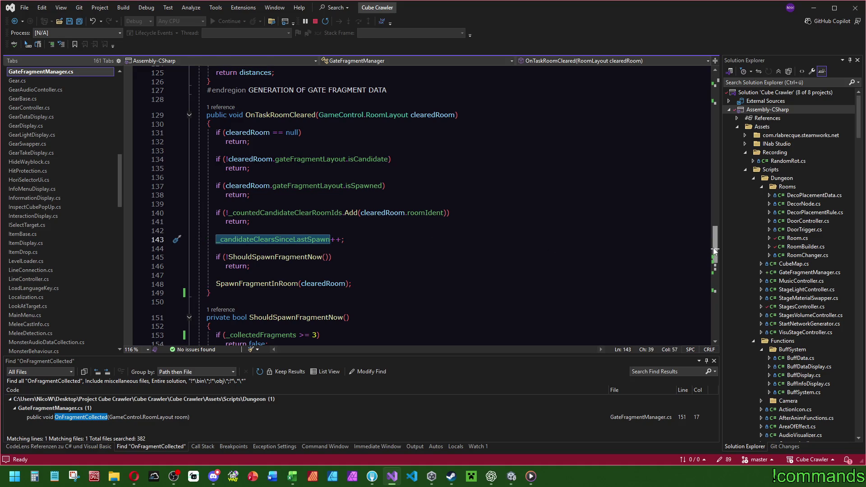
Step: Find the uses of _candidateClearsSinceLastSpawn in GateFragmentManager and save all open files
key("ctrl+f")
scroll(716, 272, "down", 9)
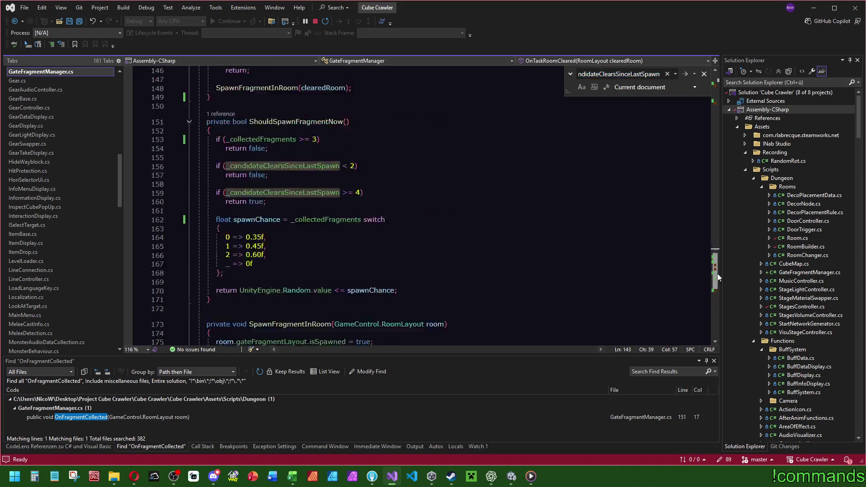
scroll(718, 281, "down", 1)
left_click(316, 264)
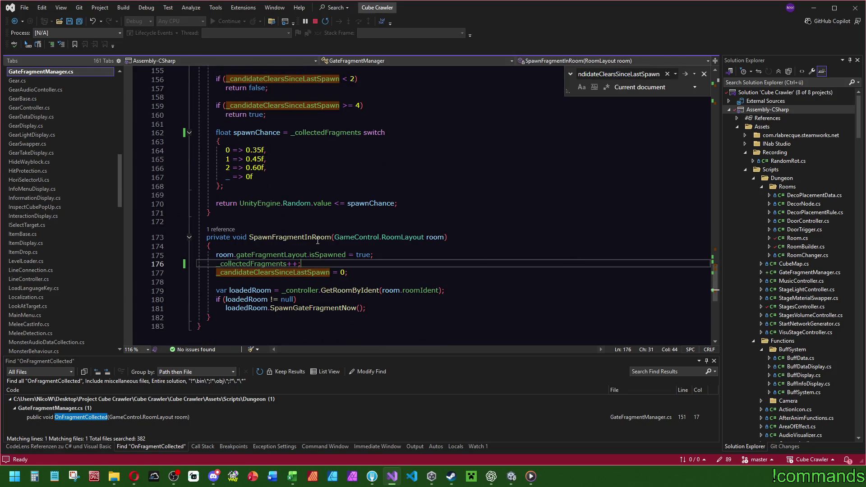
left_click(79, 26)
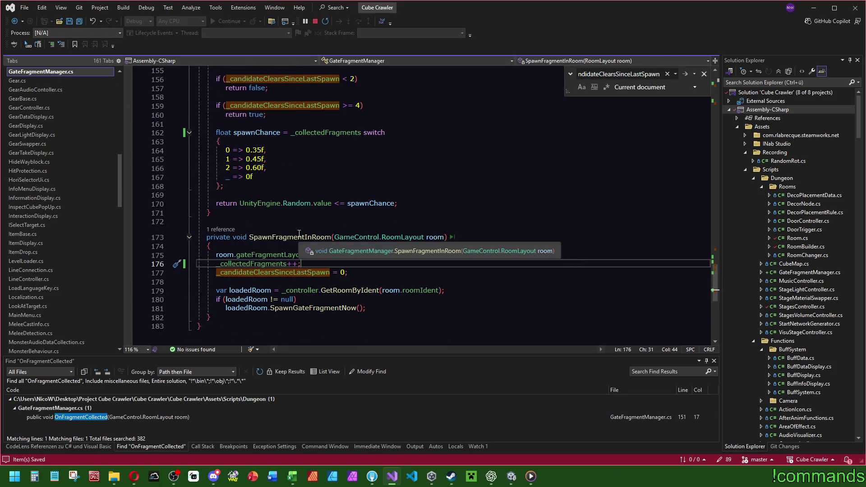
Step: Declare a new private const int NEEDED_FRAGMENTS field among the class fields
left_click(252, 264)
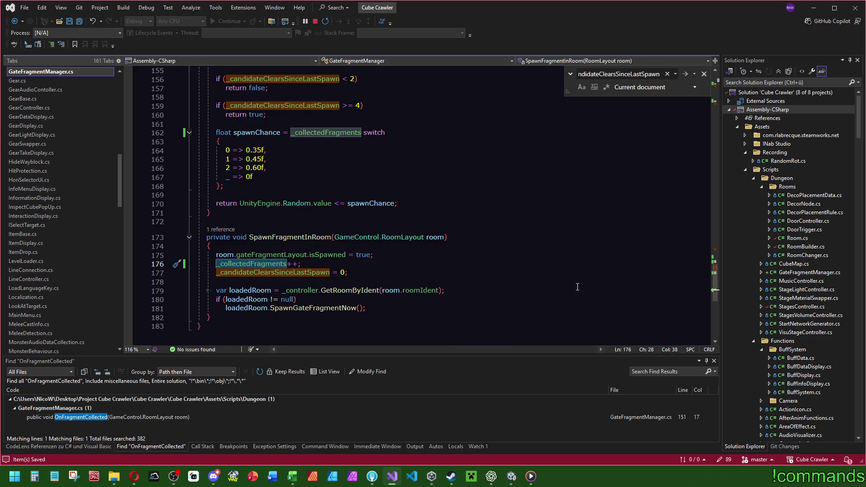
scroll(277, 179, "up", 6)
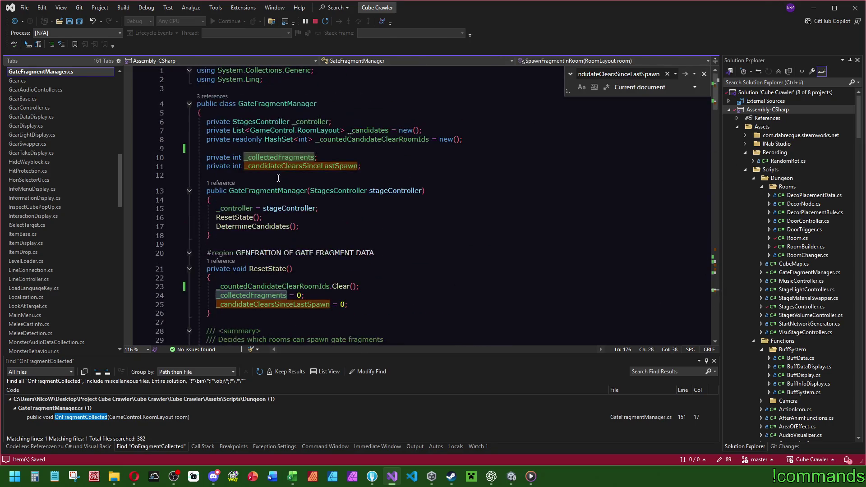
left_click(337, 152)
key("Return")
type("private int")
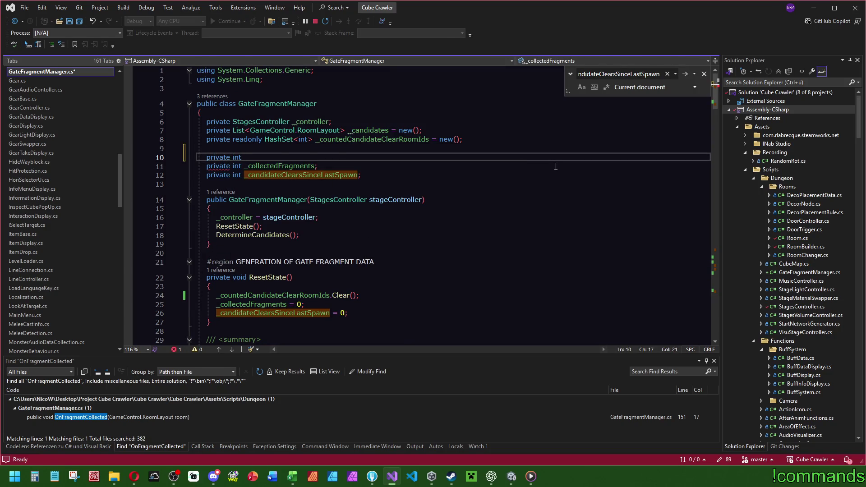
key("BackSpace")
key("BackSpace")
key("BackSpace")
type("const int ")
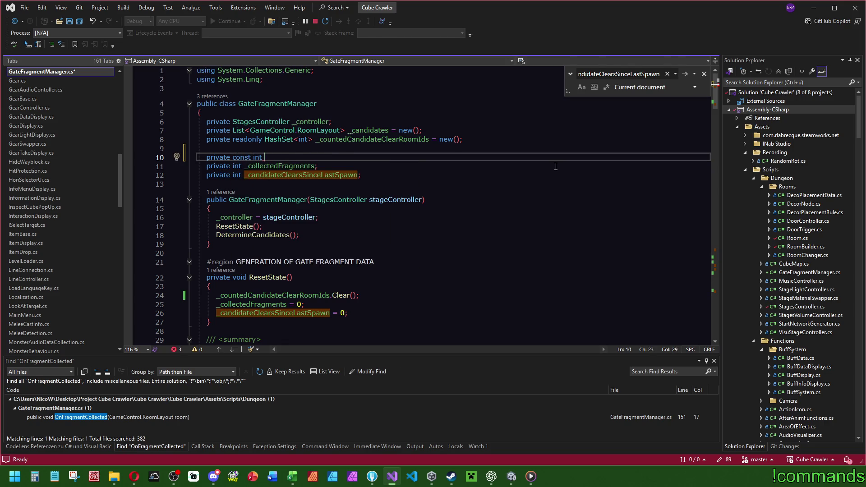
type("NEEDED_FRAG")
type("MENTS;")
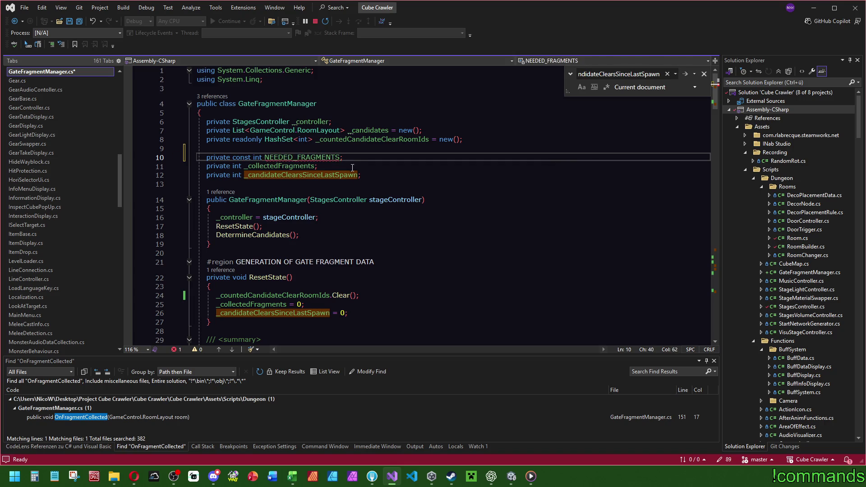
Step: Give NEEDED_FRAGMENTS the value 3 and move the declaration to the class top
key("Up")
mouse_move(299, 157)
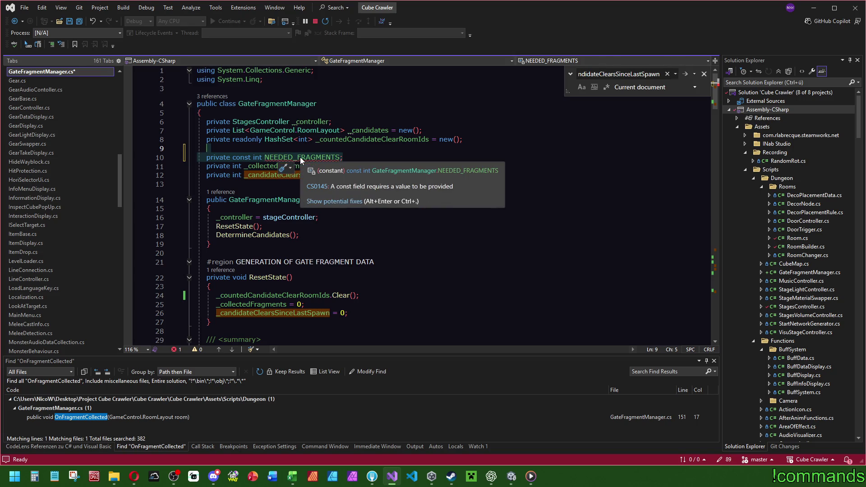
left_click(340, 157)
type("= 3")
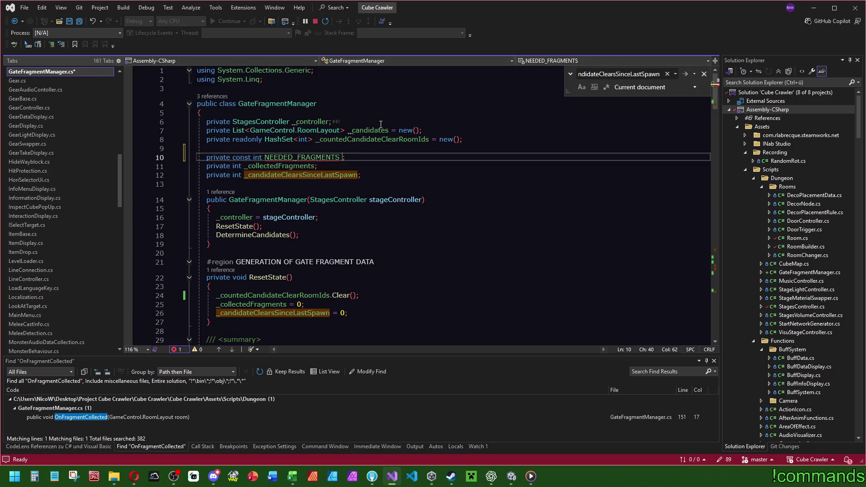
key("End")
key("alt+Up")
key("alt+Up")
key("alt+Up")
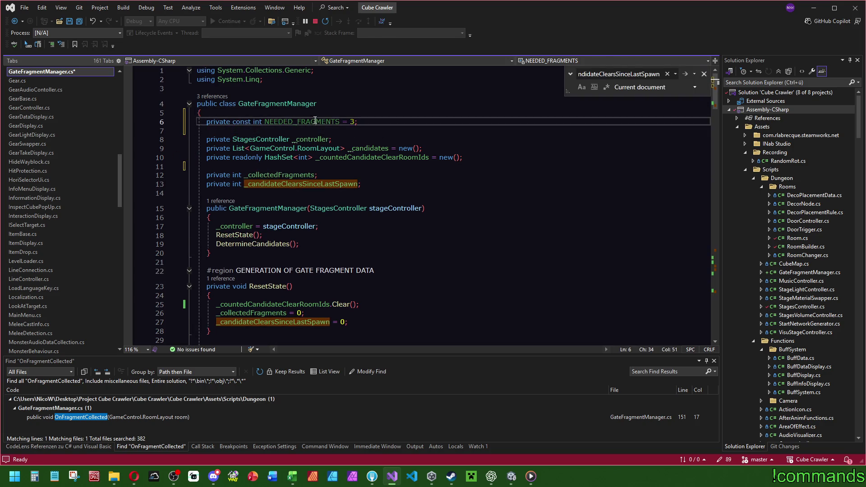
key("Left")
key("Left")
key("Left")
Step: Pass _collectedFragments and NEEDED_FRAGMENTS into the SpawnGateFragmentNow call in SpawnFragmentInRoom
left_click(715, 277)
scroll(370, 255, "down", 3)
left_click(370, 255)
key("Down")
type("_collectedFragments, NEEDED_FRAGMENTS")
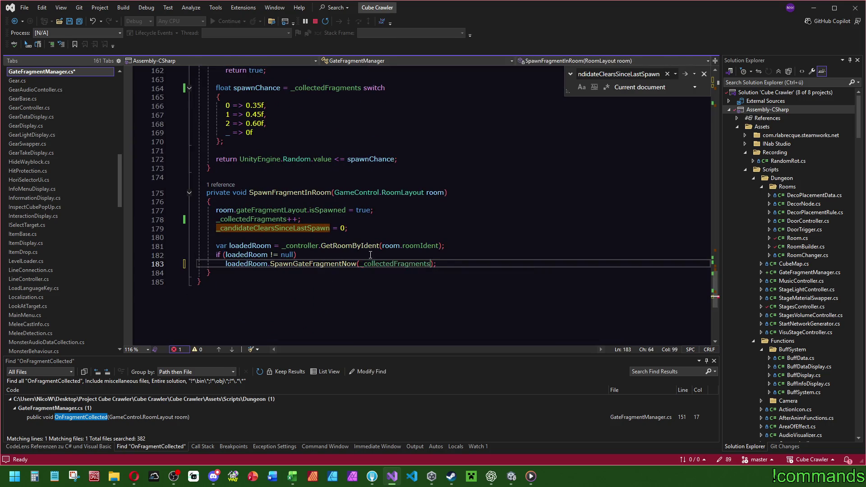
left_click(320, 263, "ctrl")
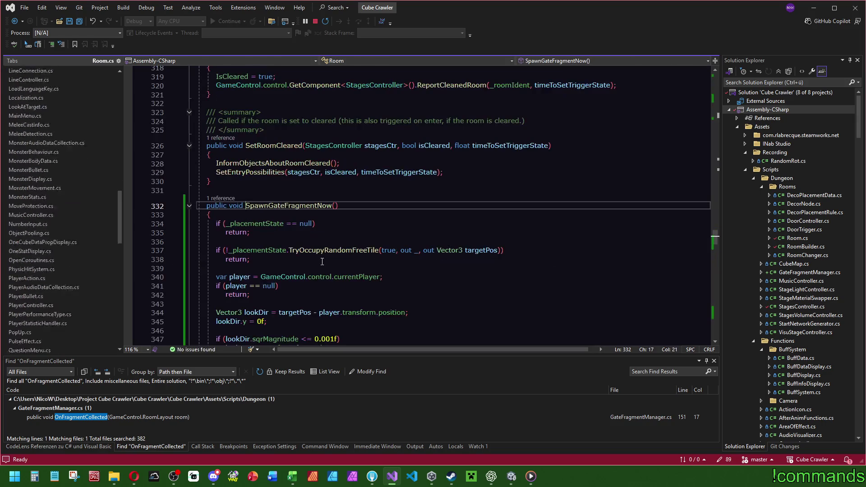
Step: Give Room's SpawnGateFragmentNow the parameters int collectedFragments, int neededFragments
left_click(337, 206)
type("int collected")
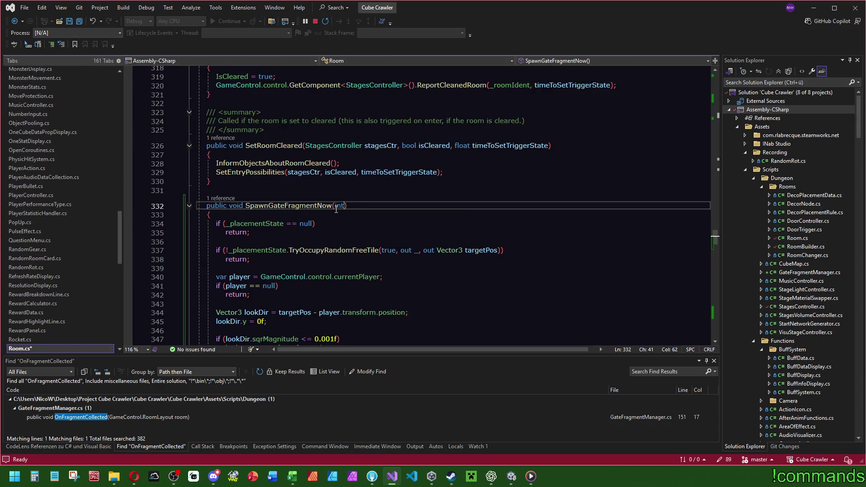
type("Fragments, ")
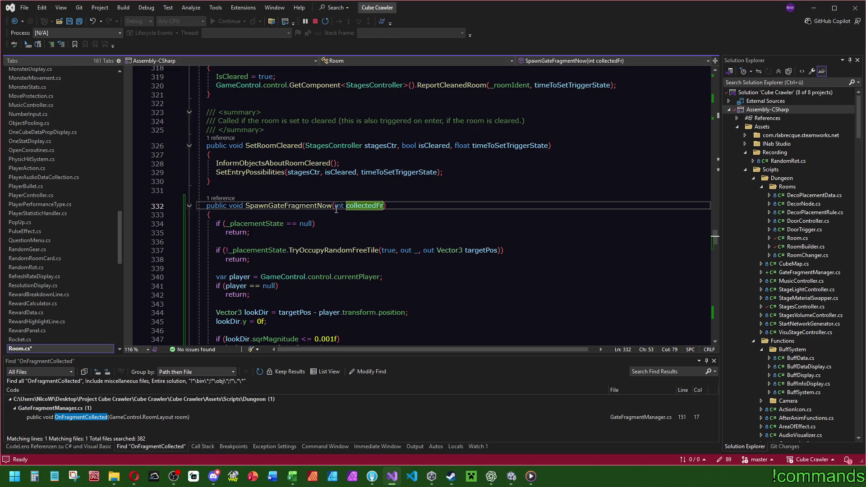
type("int neededFrag")
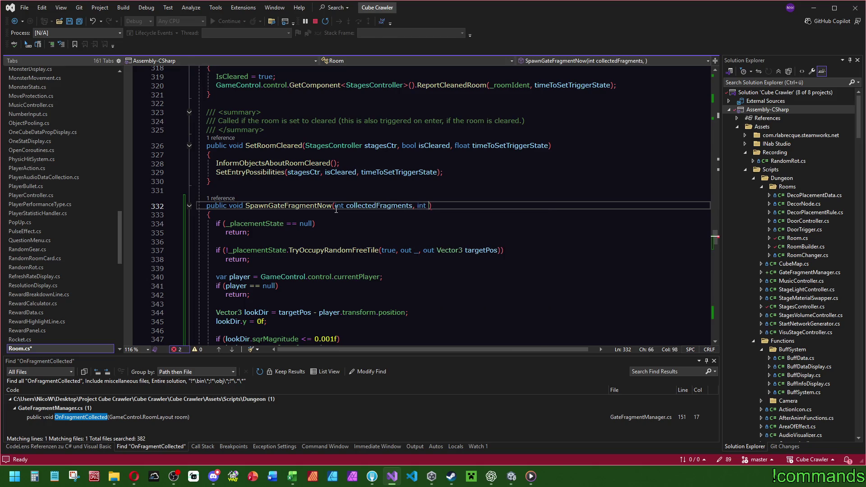
type("ments")
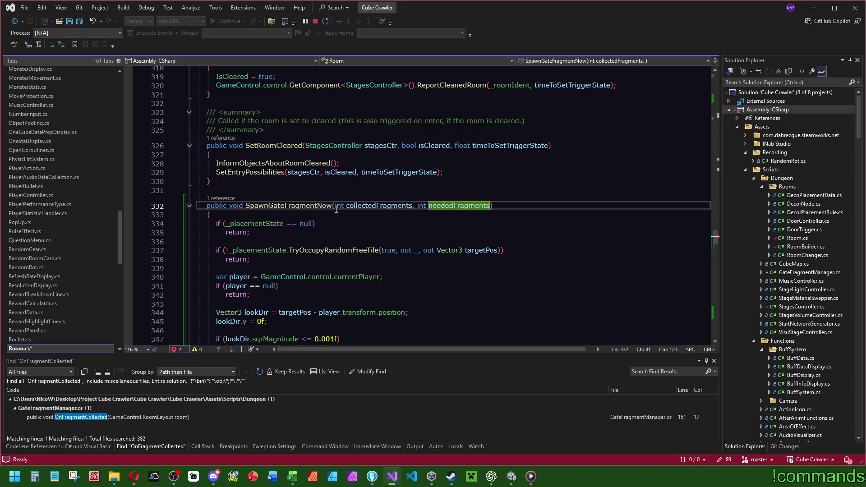
scroll(362, 202, "down", 2)
left_click(336, 152)
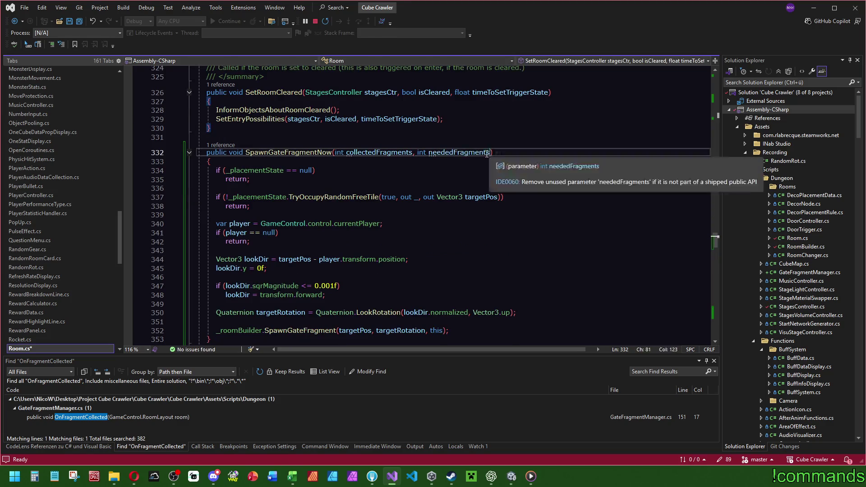
Step: Forward collectedFragments and neededFragments to _roomBuilder.SpawnGateFragment and add them to RoomBuilder's signature
scroll(419, 280, "down", 2)
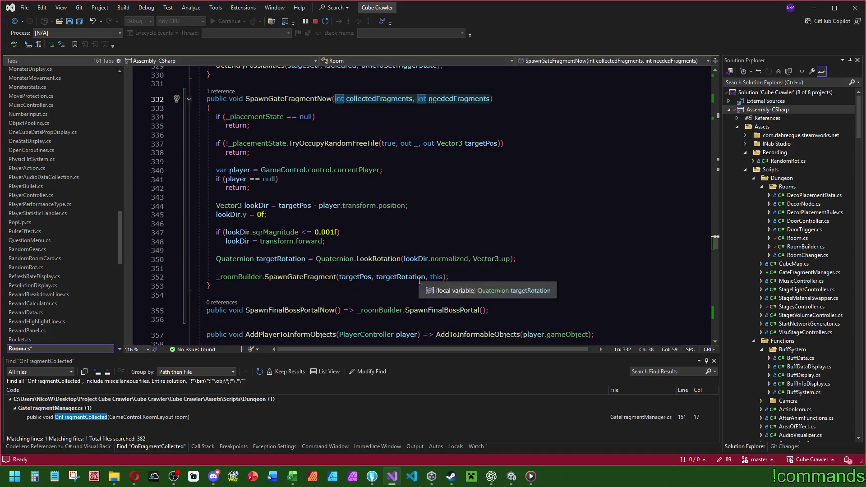
left_click(443, 276)
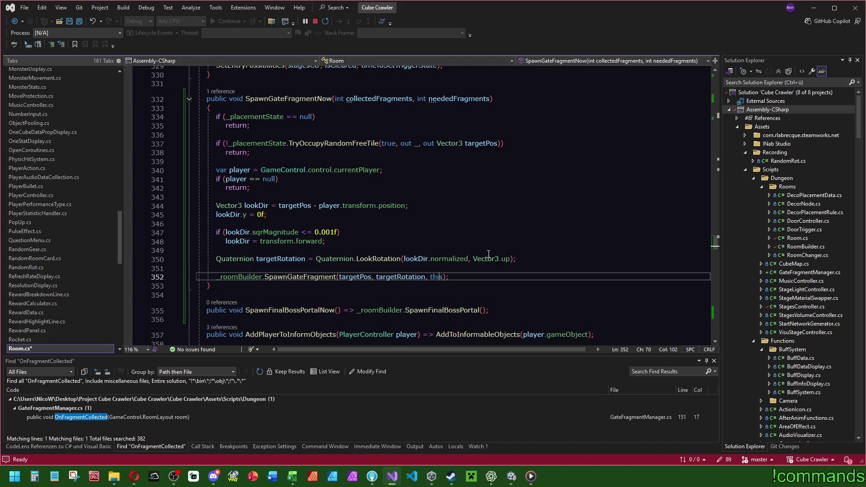
type(", collectedFragments, nee")
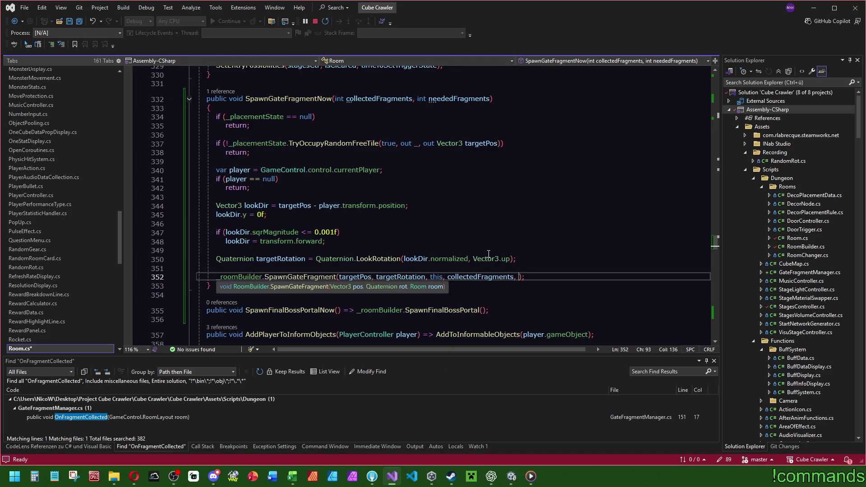
key("Tab")
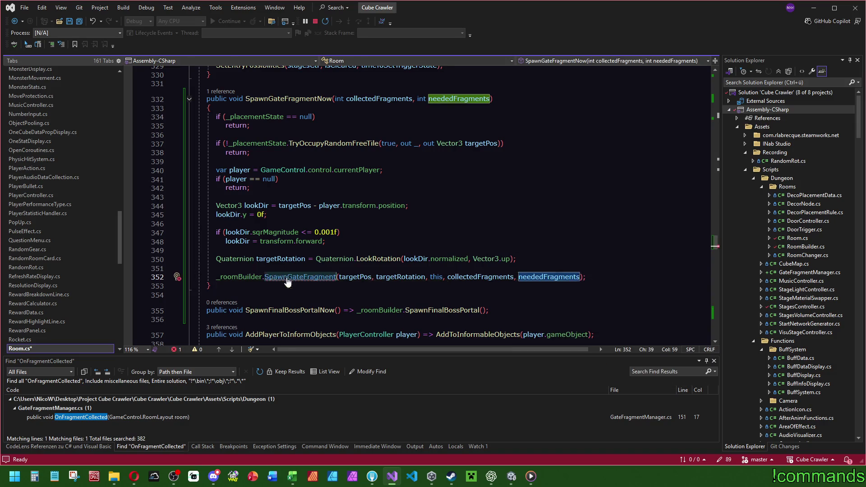
left_click(288, 277, "ctrl")
left_click(460, 205)
key("Tab")
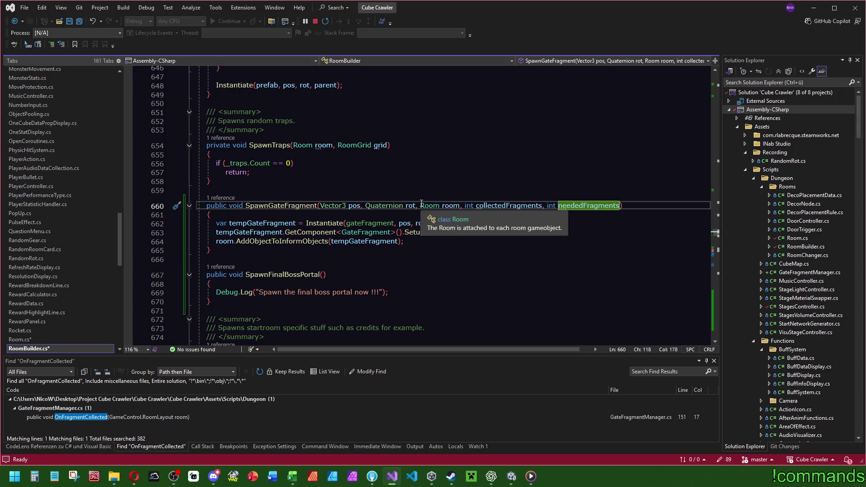
Step: Add the two fragment-count parameters to SetupGateFragment and pass collectedFragments, neededFragments from RoomBuilder
left_click(477, 232)
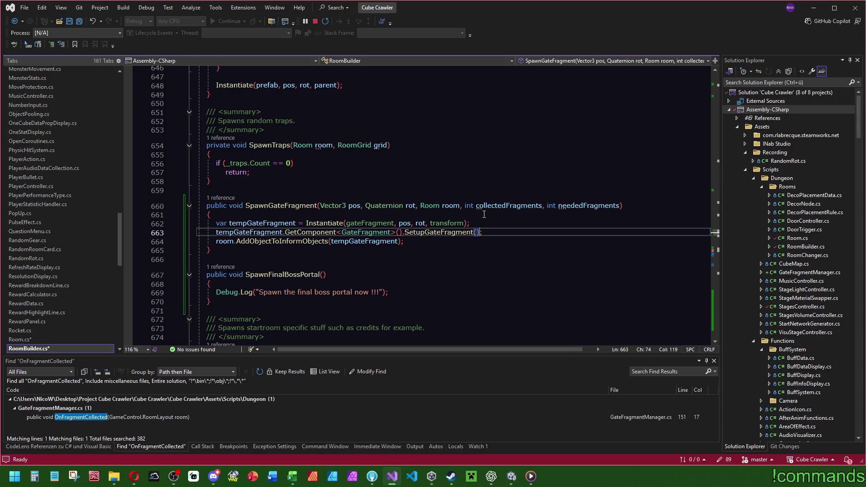
key("F12")
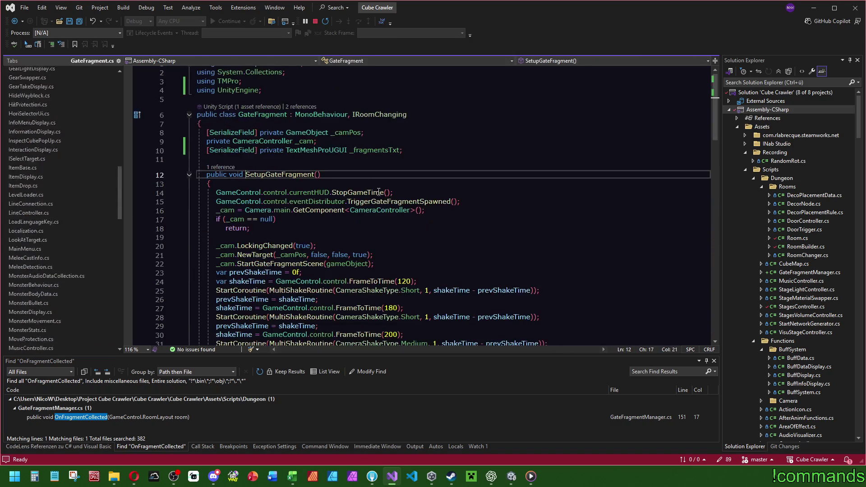
type("int collectedFragments, int neededFragments")
key("ctrl+minus")
type("collectedFragments,")
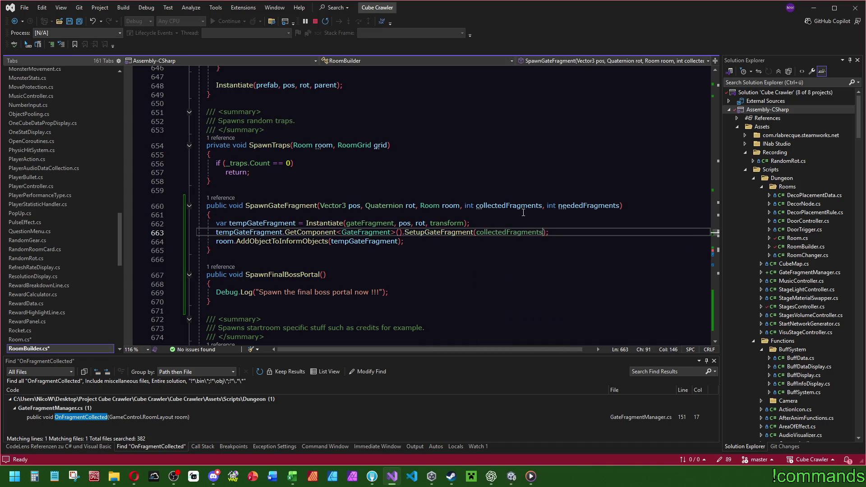
key("Tab")
Step: Start a new first line in SetupGateFragment assigning _fragmentsTxt.text
left_click(431, 231)
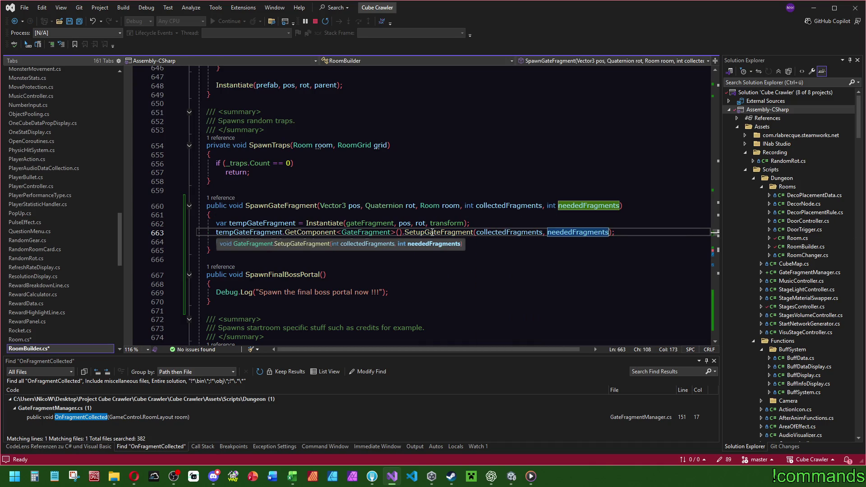
key("F12")
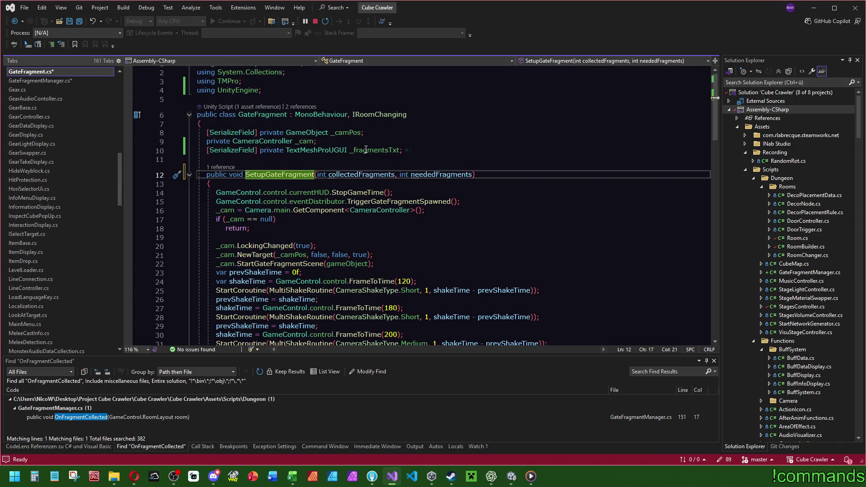
key("Up")
key("Up")
key("End")
key("Down")
key("Down")
key("Down")
key("End")
key("Return")
type("_fragmentsTxt.te")
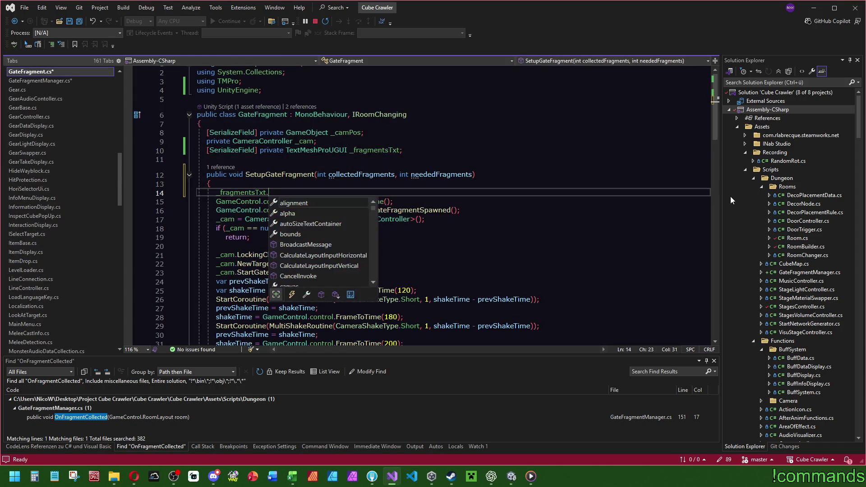
key("Tab")
Step: Set _fragmentsTxt.text to $"{collectedFragments} / {neededFragments}"
type("=")
type("$\"\"")
type(";")
type("{} / ")
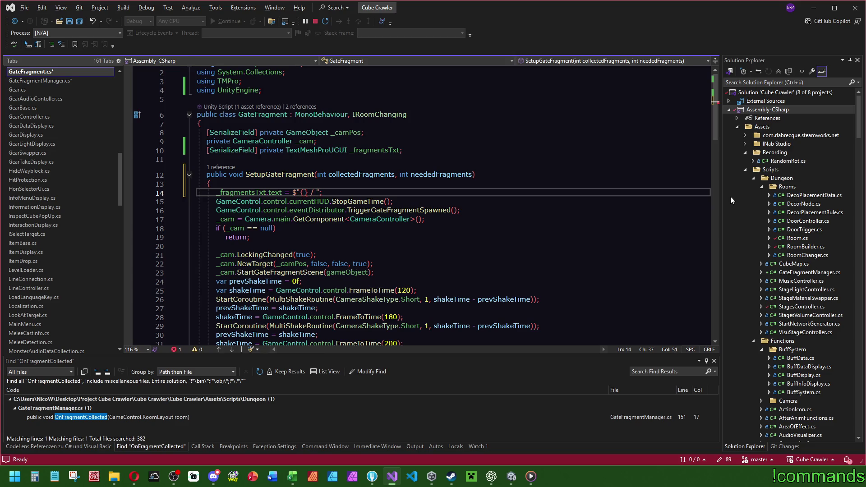
type("{}")
left_click(304, 192)
type("collectedFragments")
key("Right")
key("Right")
key("Right")
type("neededFragments")
key("Up")
key("Up")
key("Up")
Step: Save the GateFragment script and let Unity recompile the scripts
left_click(79, 21)
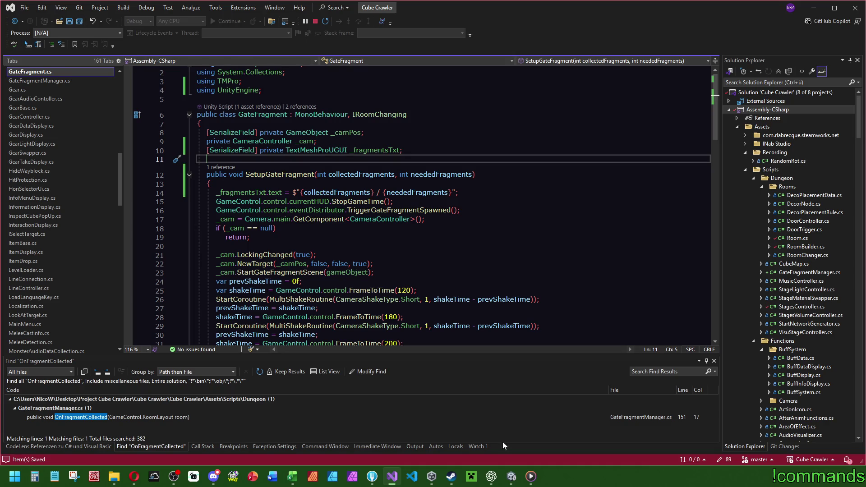
left_click(509, 481)
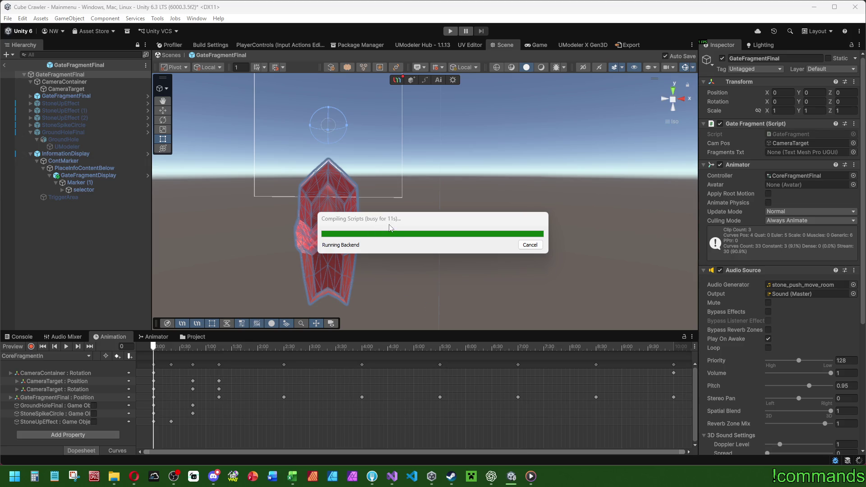
left_click(392, 476)
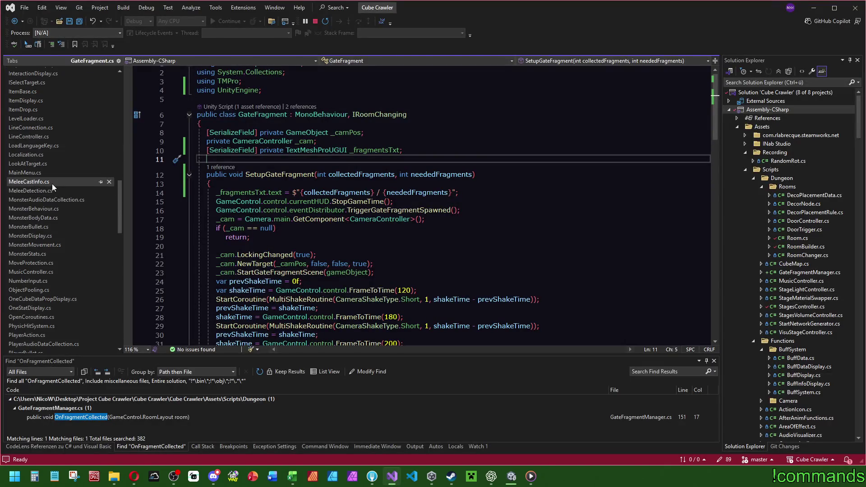
Step: Look through the InformationDisplay script, then return to the Unity editor
scroll(53, 183, "up", 5)
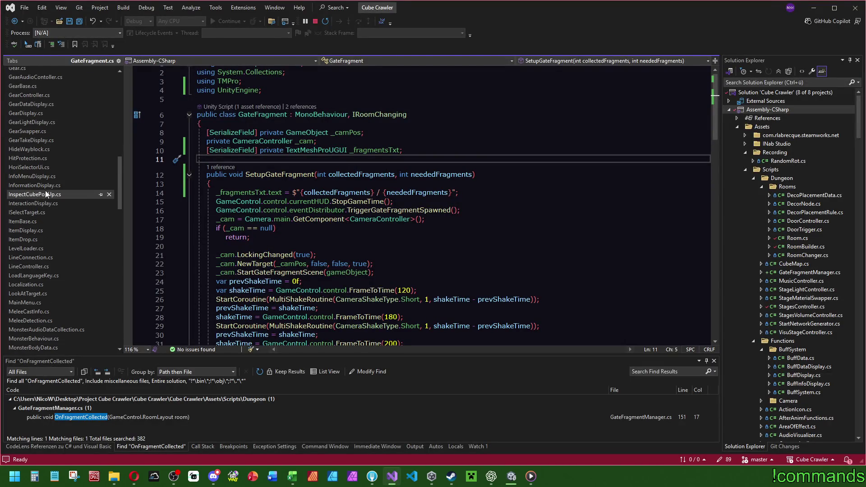
left_click(46, 194)
left_click(36, 185)
scroll(461, 208, "down", 10)
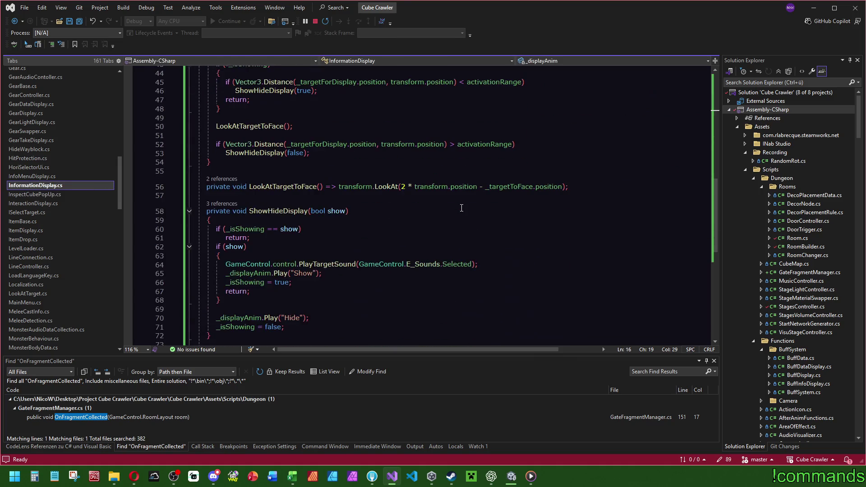
scroll(461, 206, "down", 3)
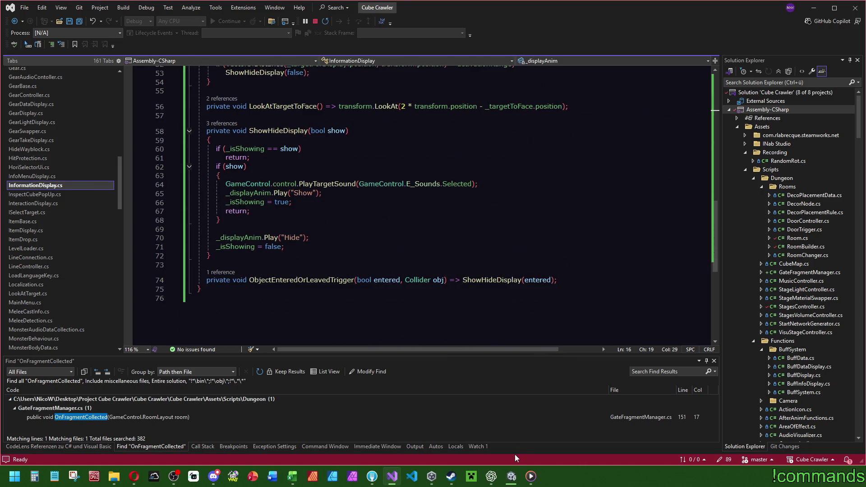
scroll(526, 291, "up", 4)
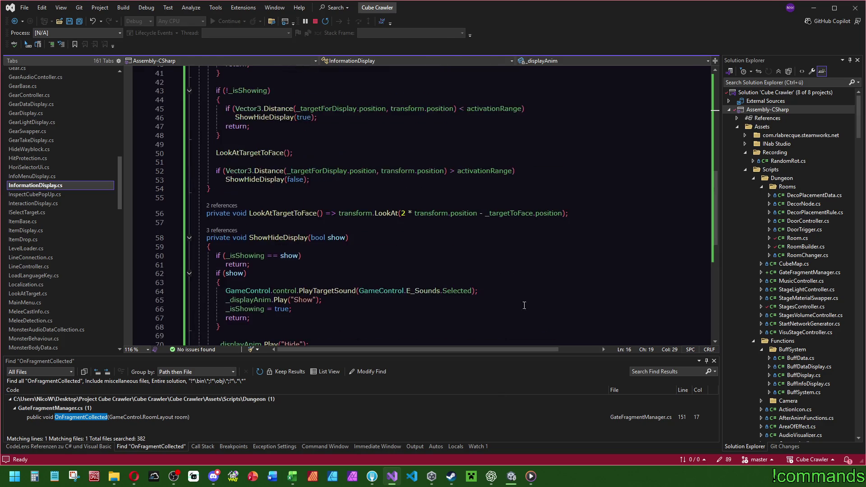
mouse_move(511, 480)
scroll(443, 254, "up", 13)
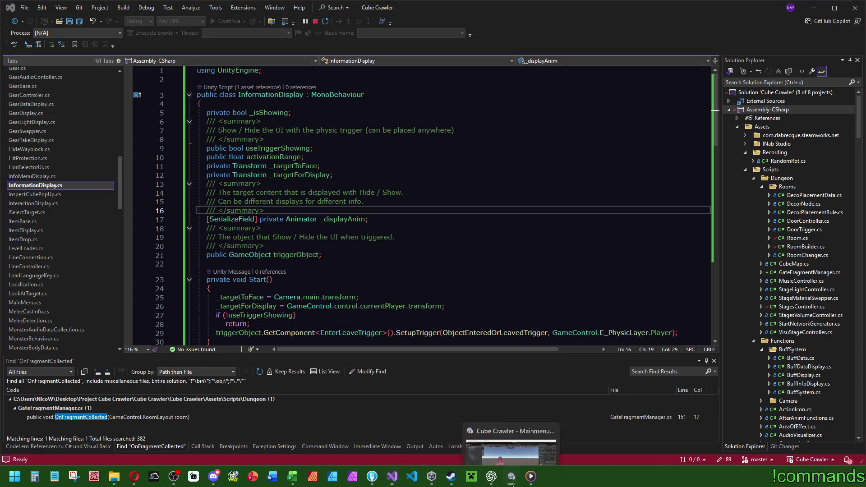
left_click(511, 424)
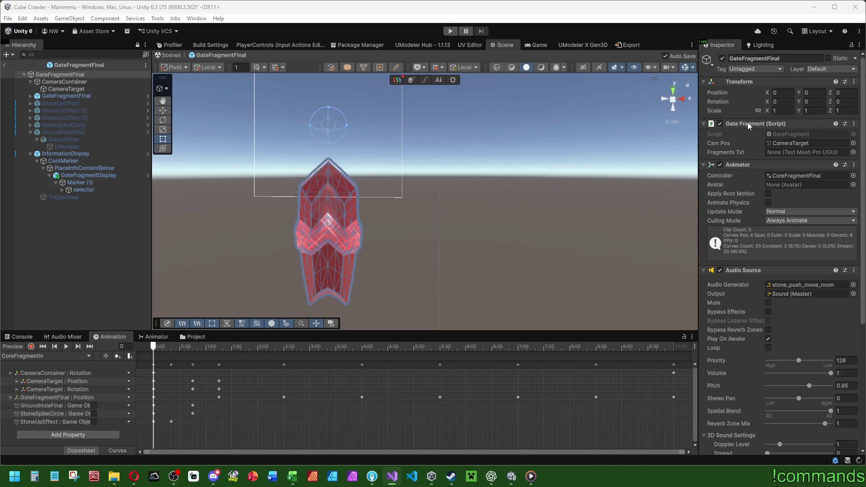
Step: Assign the selector's Text (TMP) (1) label to GateFragmentFinal's Fragments Txt slot
left_click(75, 74)
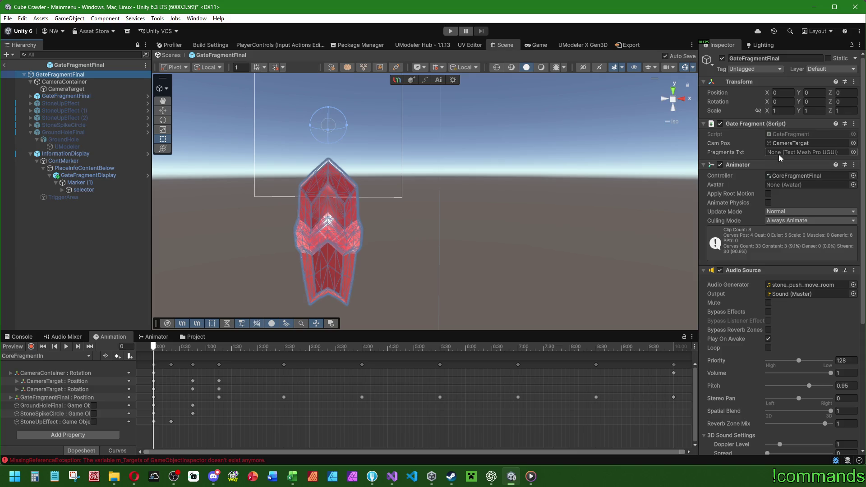
left_click(62, 190)
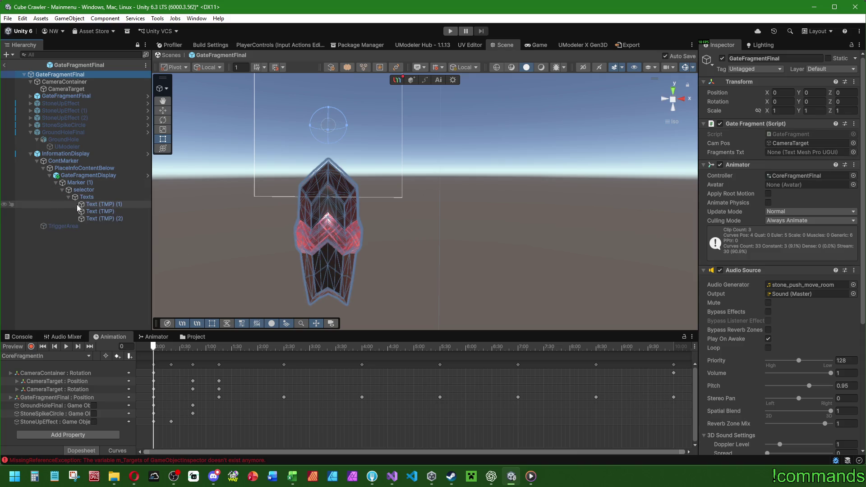
left_click(106, 204)
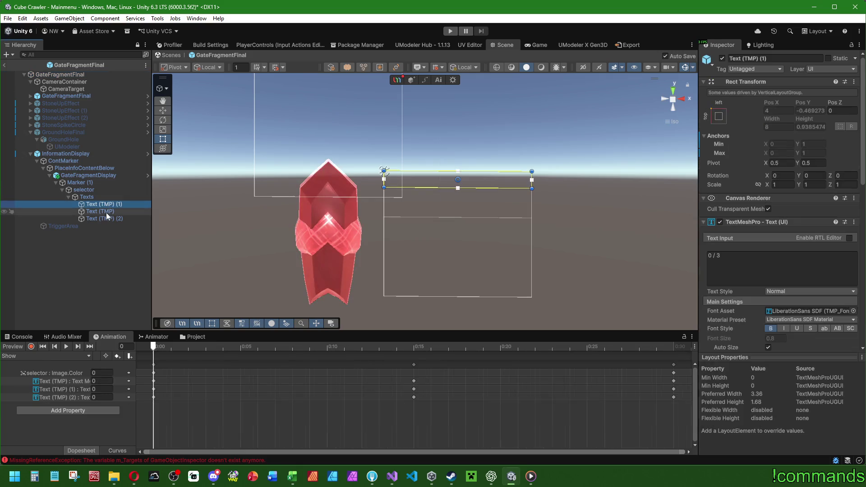
left_click(72, 75)
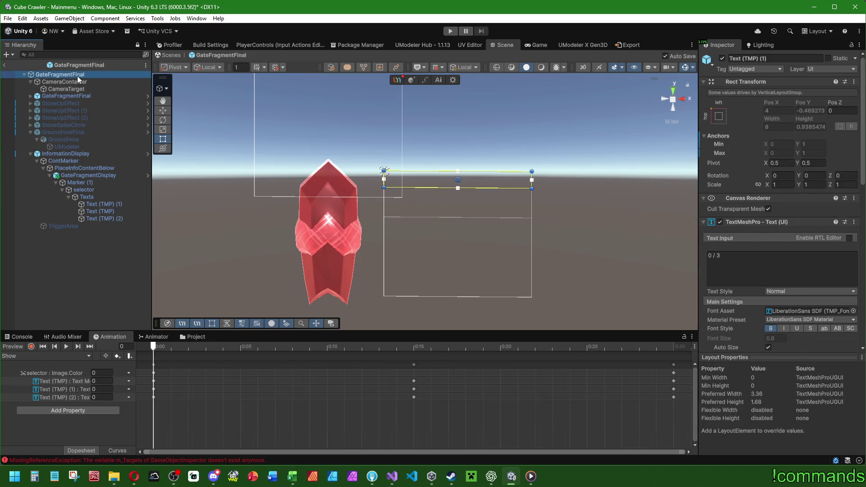
mouse_move(107, 203)
left_mouse_down()
mouse_move(597, 197)
mouse_move(778, 152)
left_mouse_up()
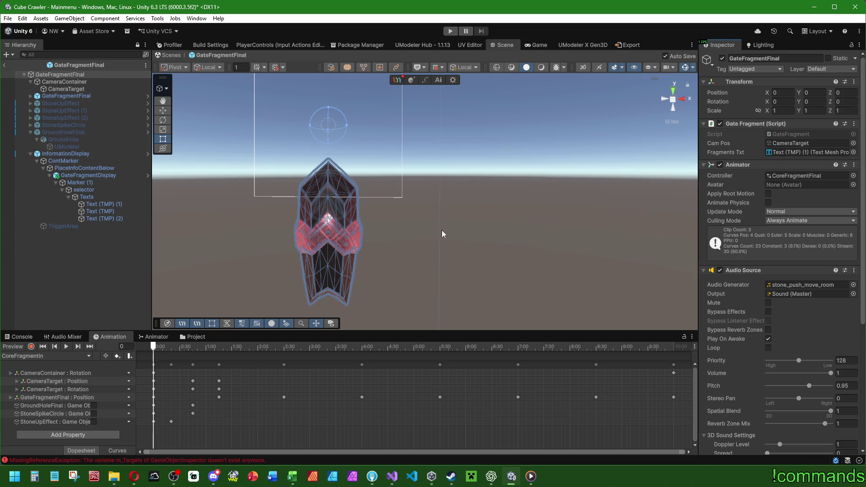
Step: Inspect the InformationDisplay object and Console, then exit prefab mode to the Mainmenu scene
left_click(67, 282)
left_click(79, 153)
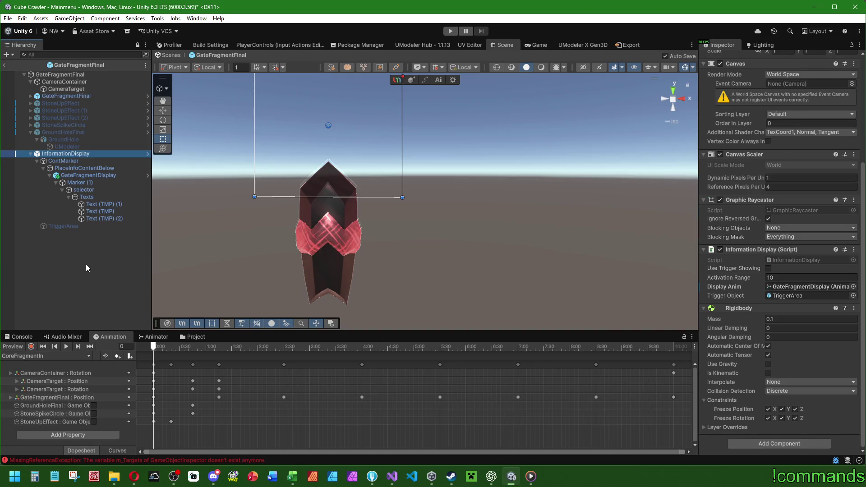
left_click(20, 337)
left_click(15, 345)
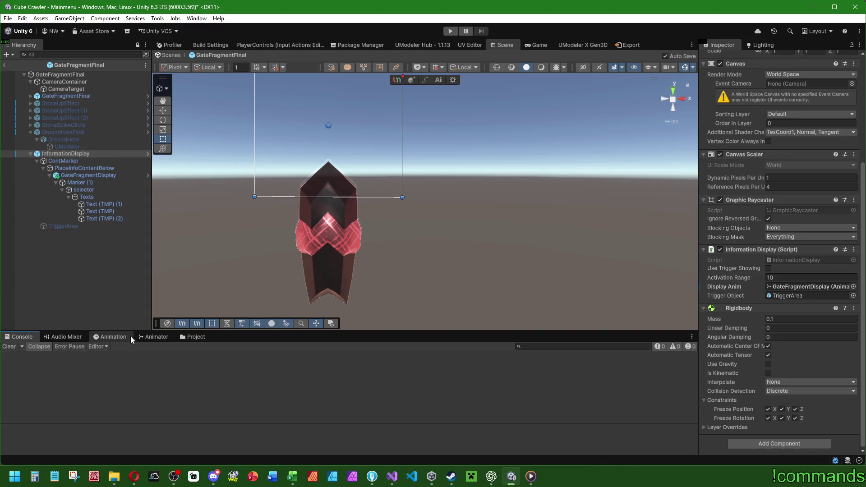
left_click(285, 243)
scroll(308, 243, "down", 3)
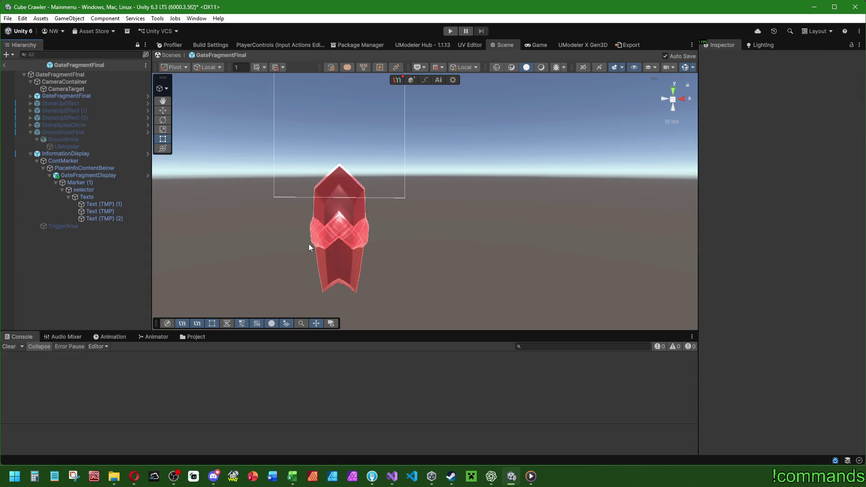
left_click(69, 73)
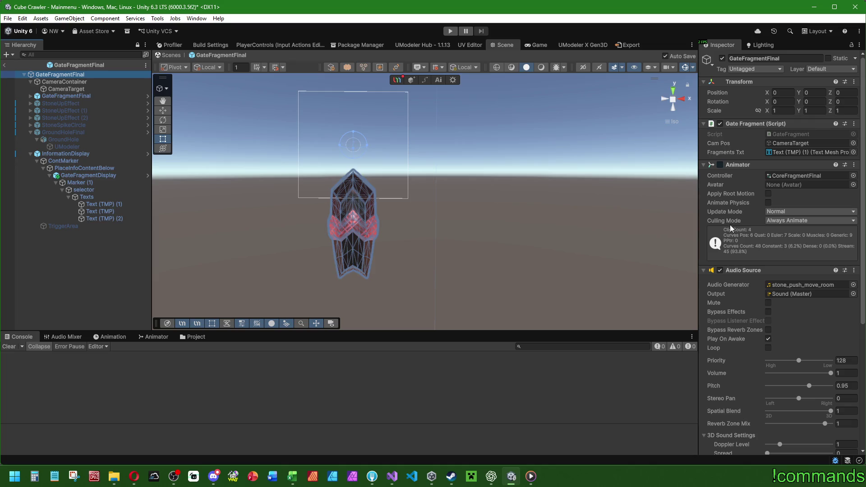
left_click(103, 154)
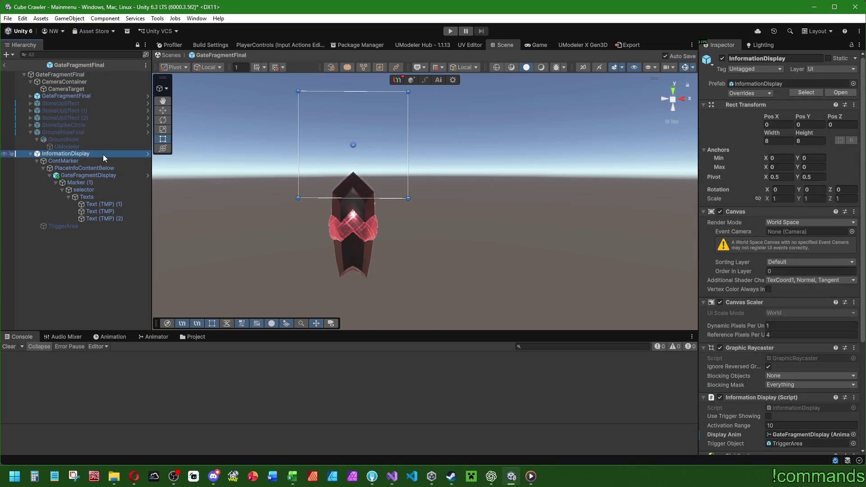
scroll(762, 202, "down", 4)
scroll(756, 216, "down", 2)
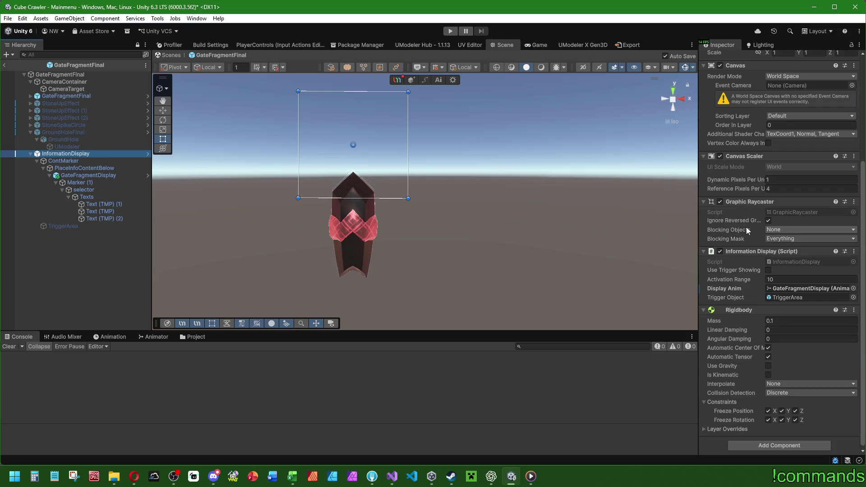
left_click(71, 280)
left_click(4, 65)
Step: Save the Mainmenu scene and start Play mode
left_click(6, 19)
left_click(7, 19)
left_click(8, 19)
left_click(18, 63)
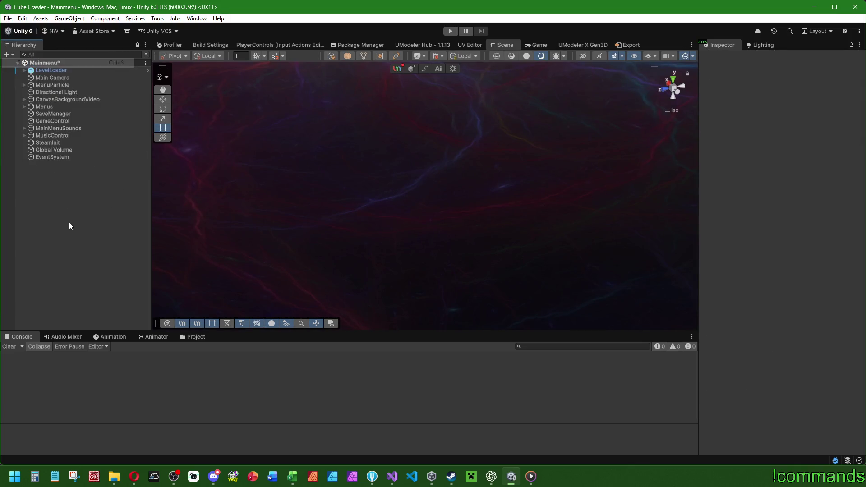
left_click(450, 34)
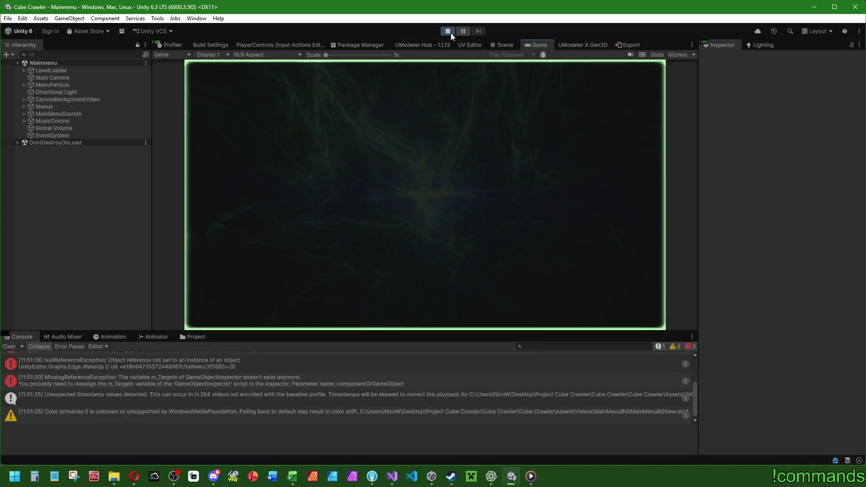
Step: Read the logged errors' stack traces, clear the Console, then advance to ship selection in maximized view
scroll(117, 372, "up", 2)
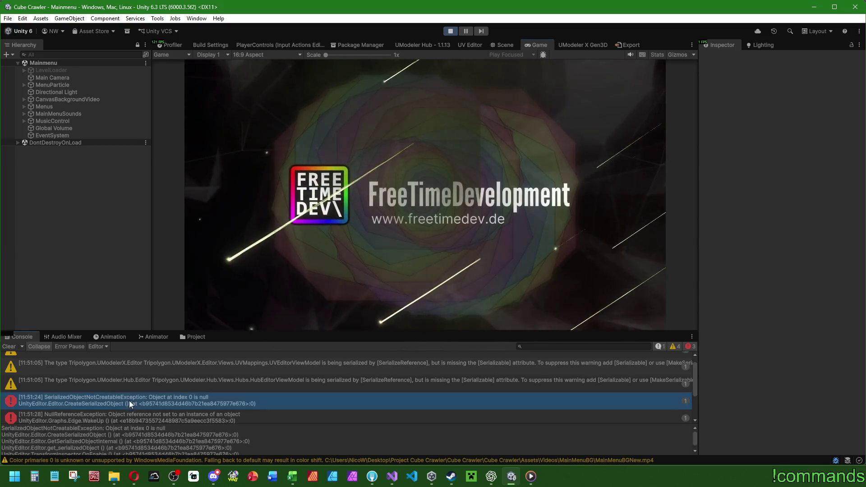
left_click(129, 400)
scroll(205, 443, "up", 1)
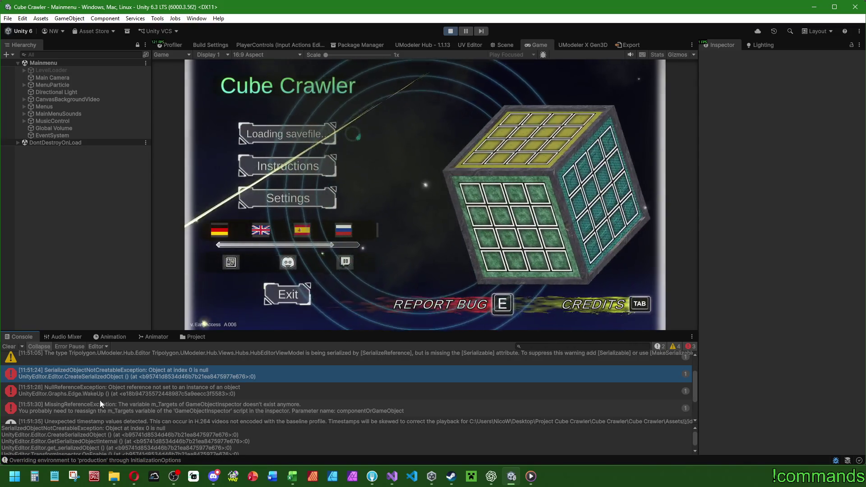
left_click(114, 390)
left_click(113, 405)
left_click(121, 390)
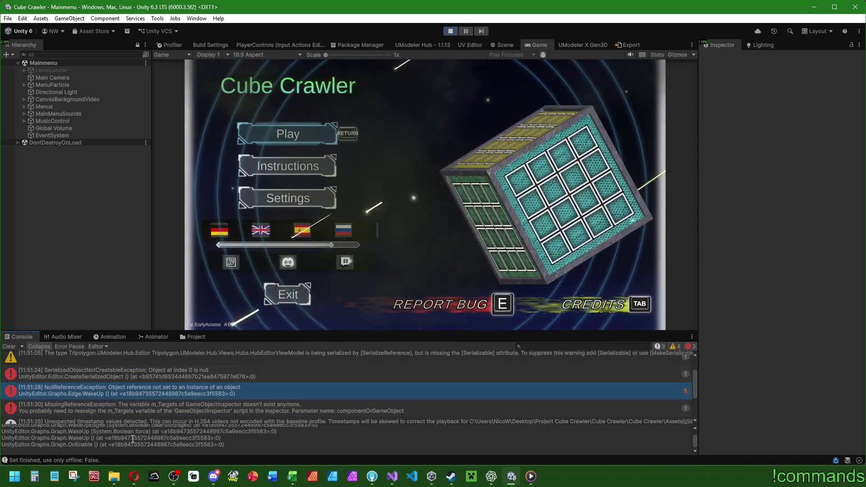
left_click(9, 347)
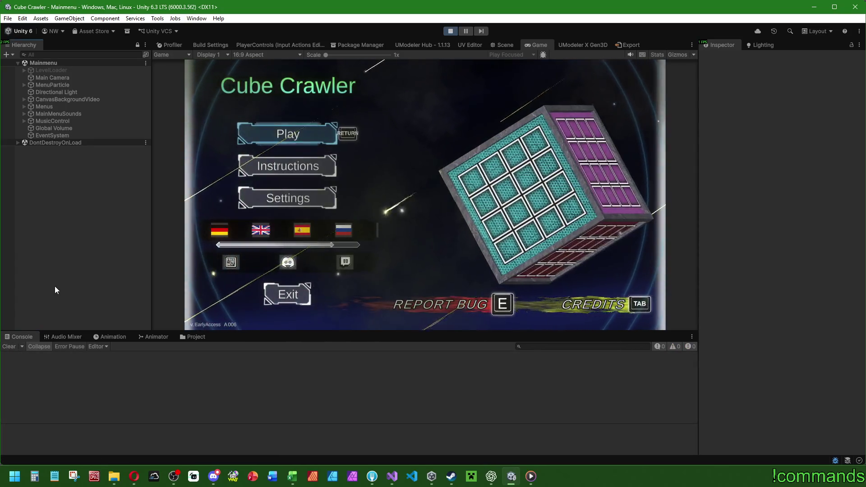
double_click(532, 44)
key("Return")
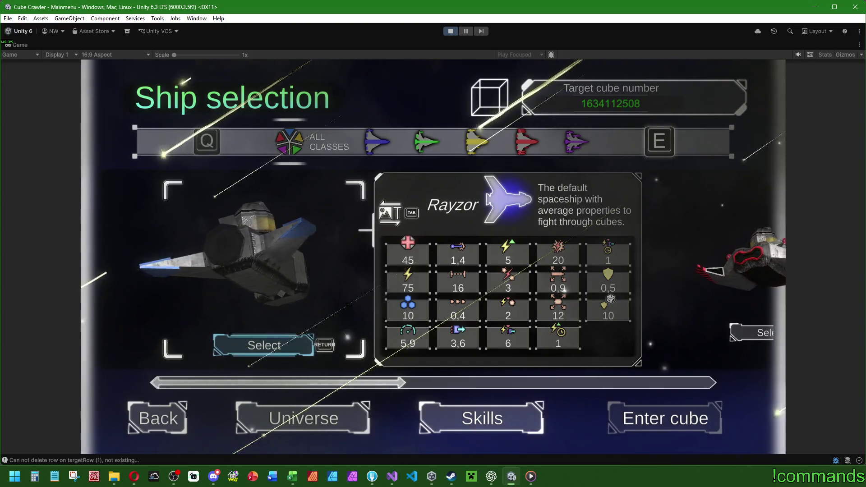
Step: Choose a ship, enter the cube to generate the dungeon, and check the map
key("Right")
key("Right")
key("Right")
key("Left")
key("Return")
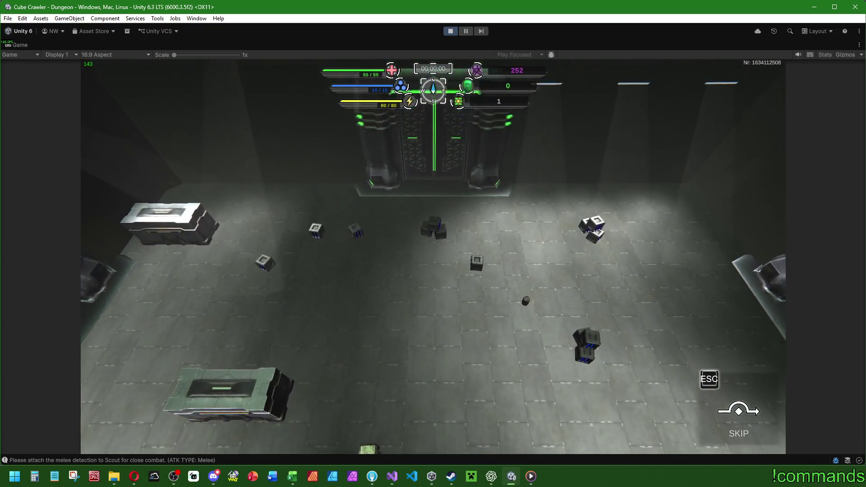
key("m")
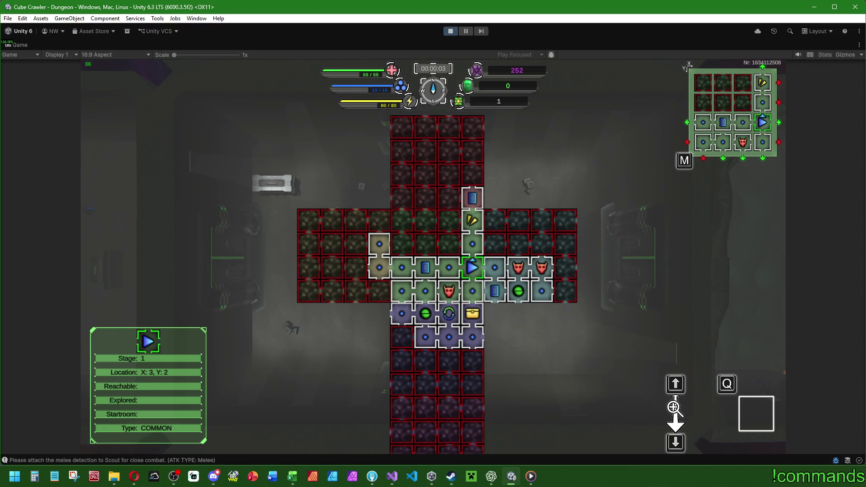
key("m")
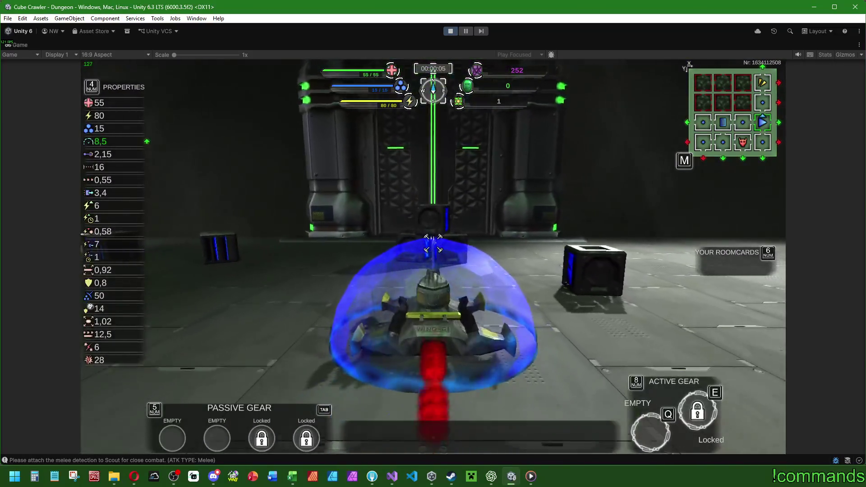
Step: Drive through the first room, fighting the flying enemy, and through the green portal
key("w")
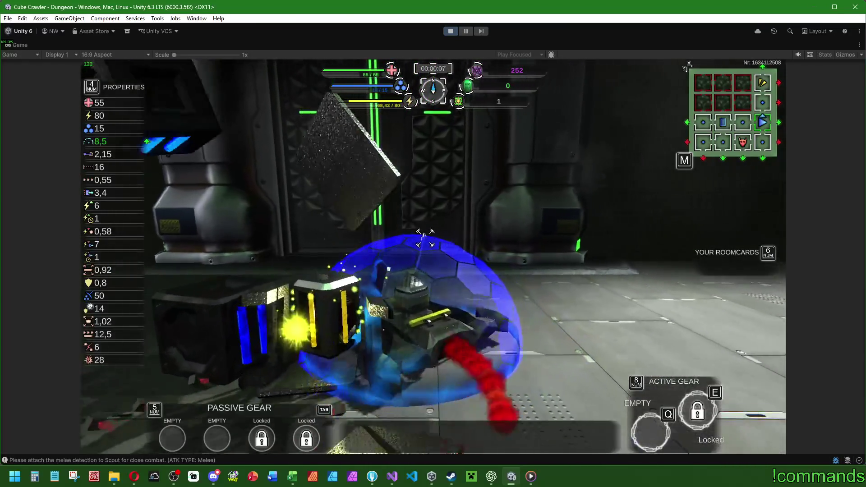
key("w")
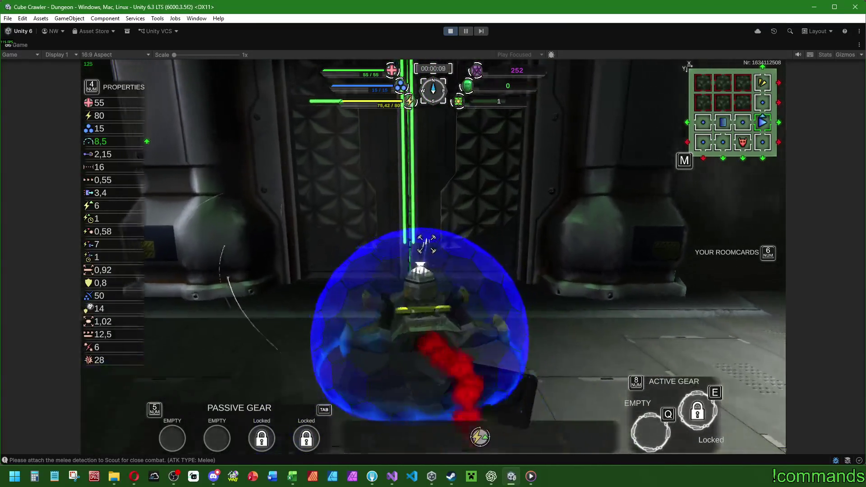
key("w")
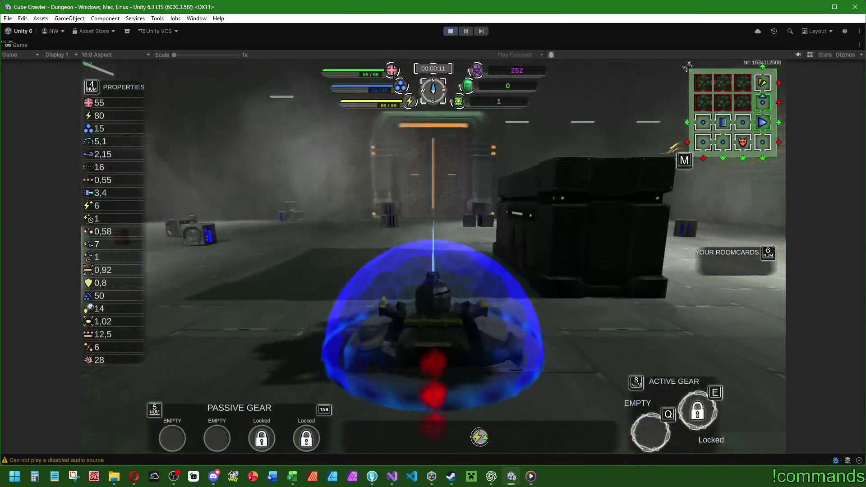
key("w")
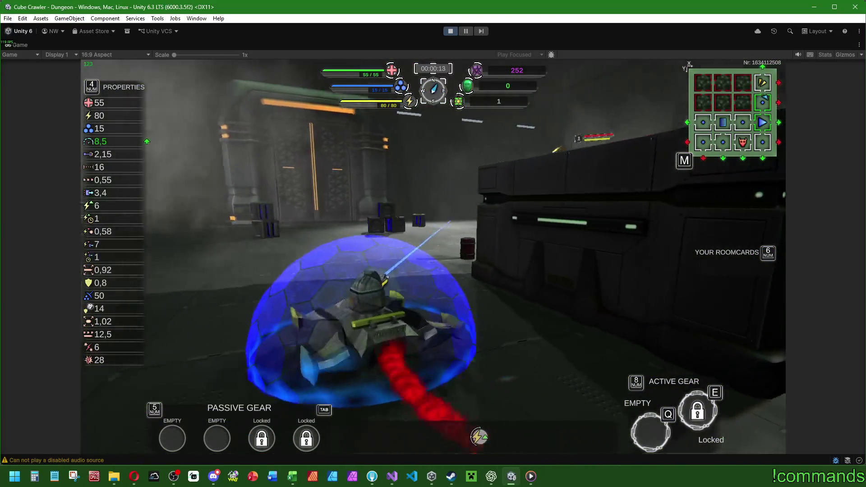
key("w")
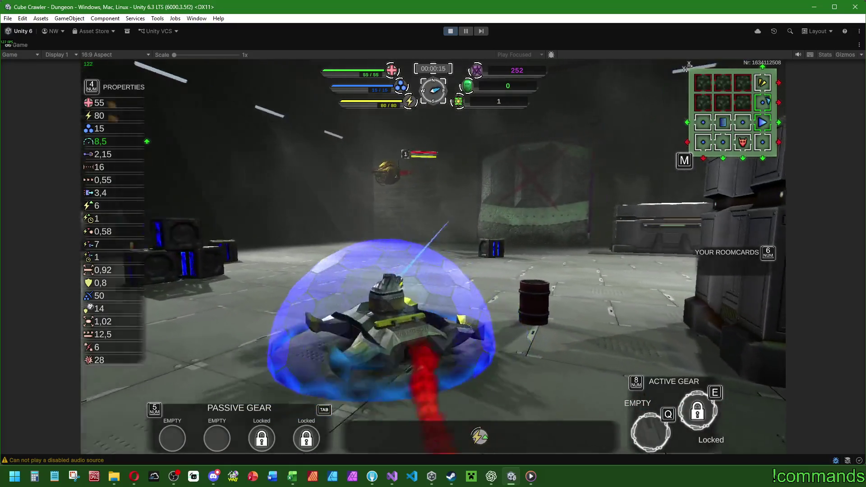
key("a")
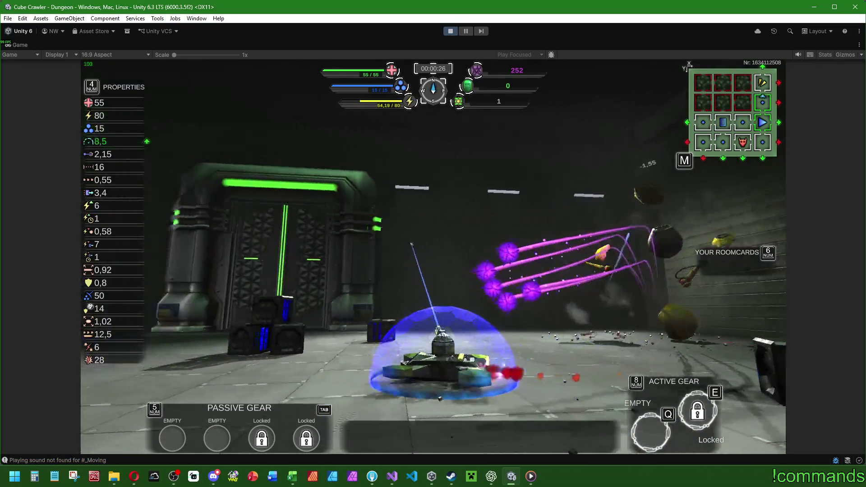
key("w")
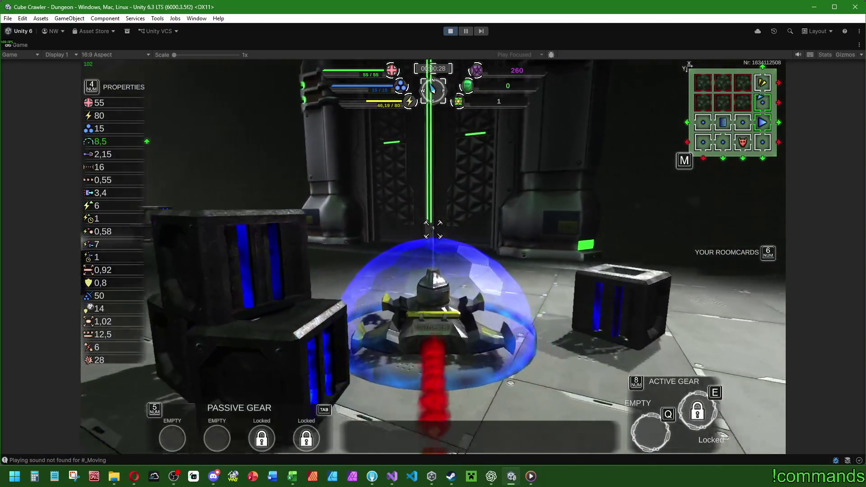
key("w")
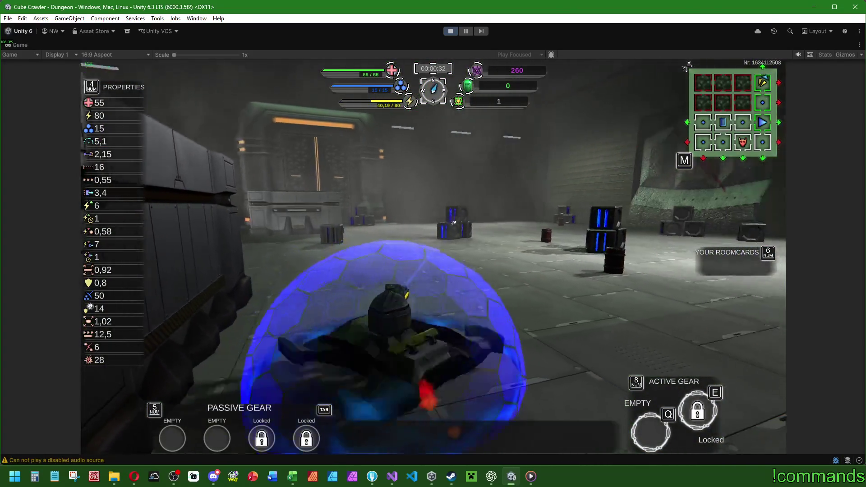
Step: Steer past the cargo crate, through the shield frame and portal into a new stage
key("a")
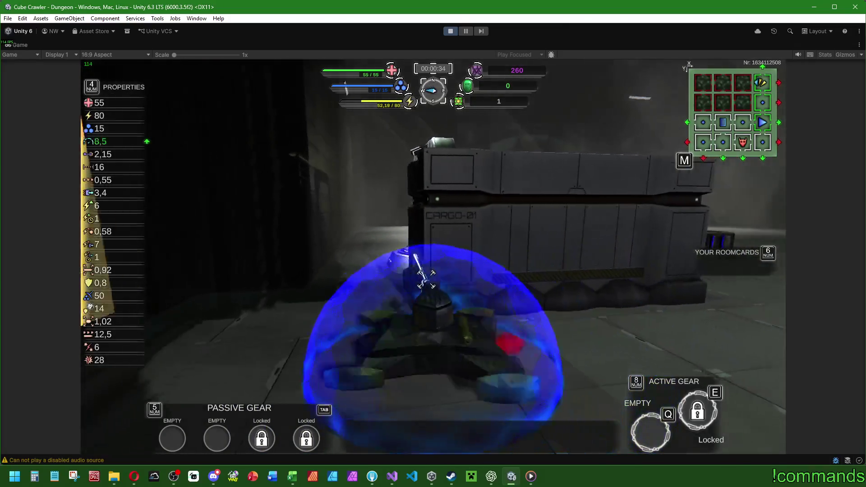
key("s")
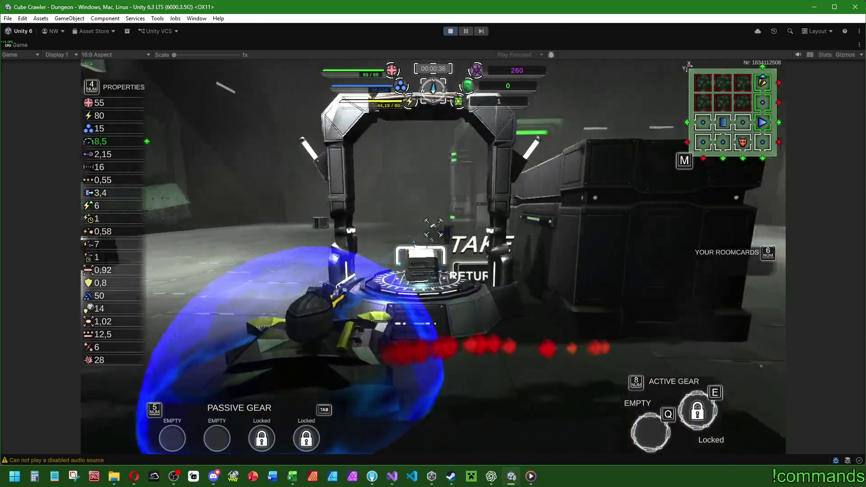
key("w")
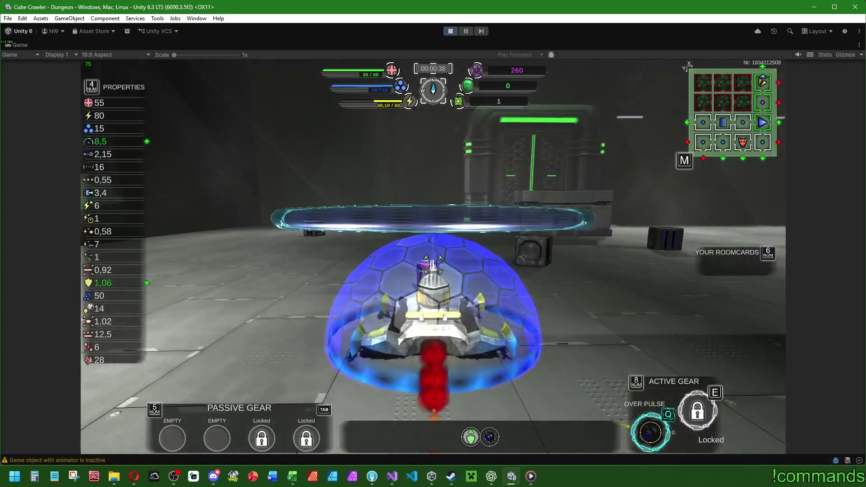
key("w")
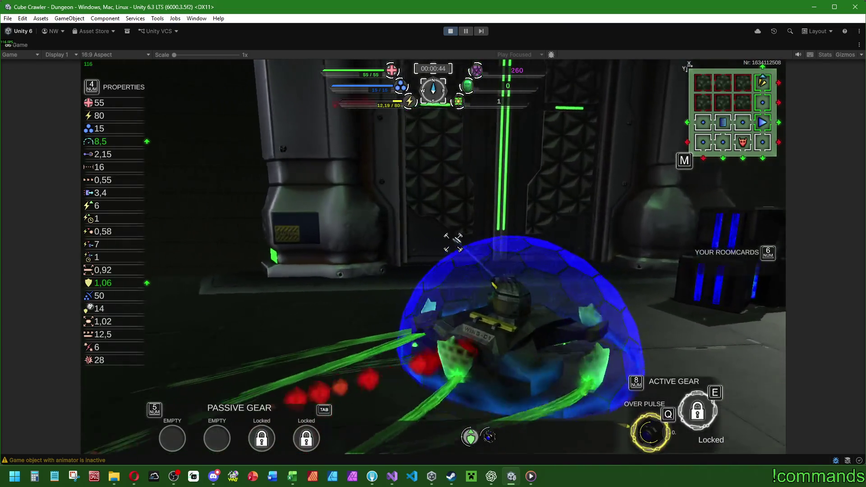
key("w")
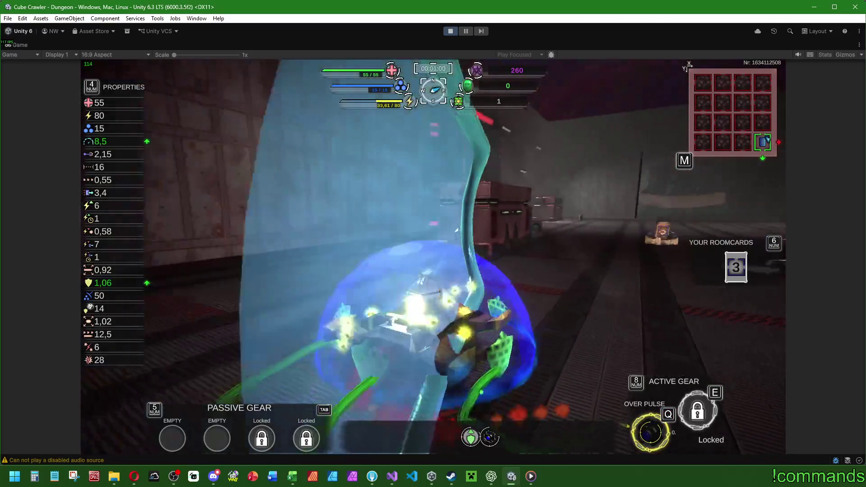
key("w")
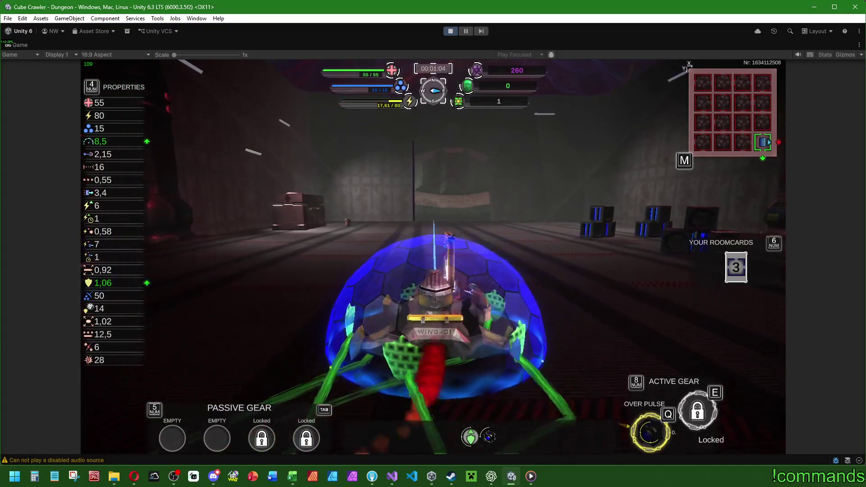
key("m")
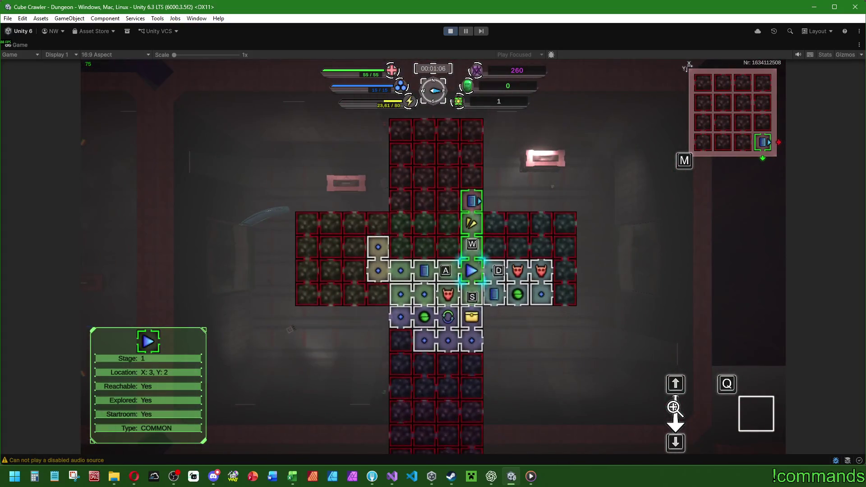
key("m")
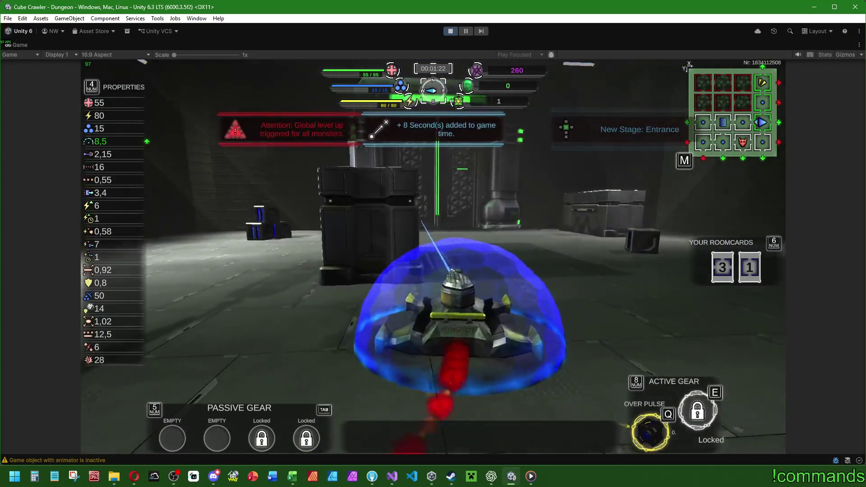
Step: Drive toward the large crate, destroy the enemies there, and head for the corridor
key("w")
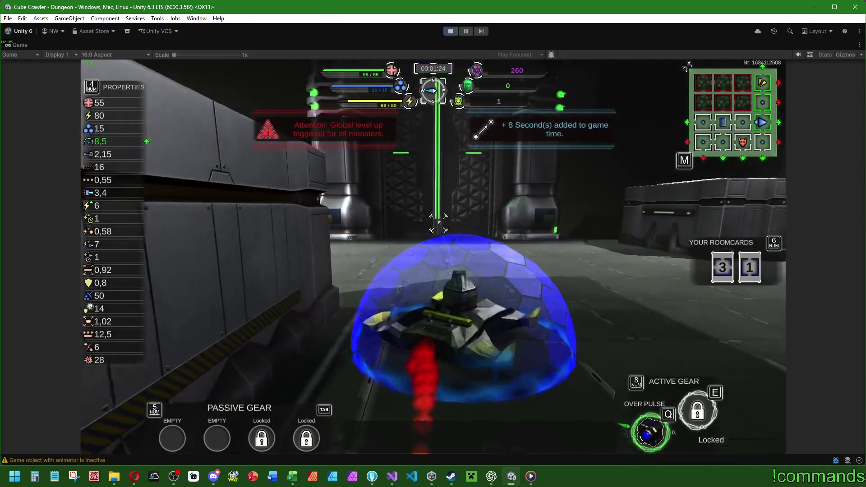
key("w")
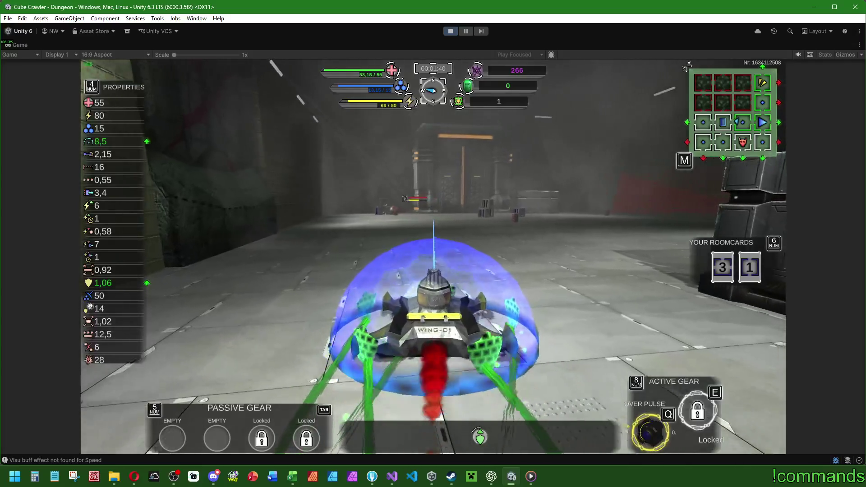
key("d")
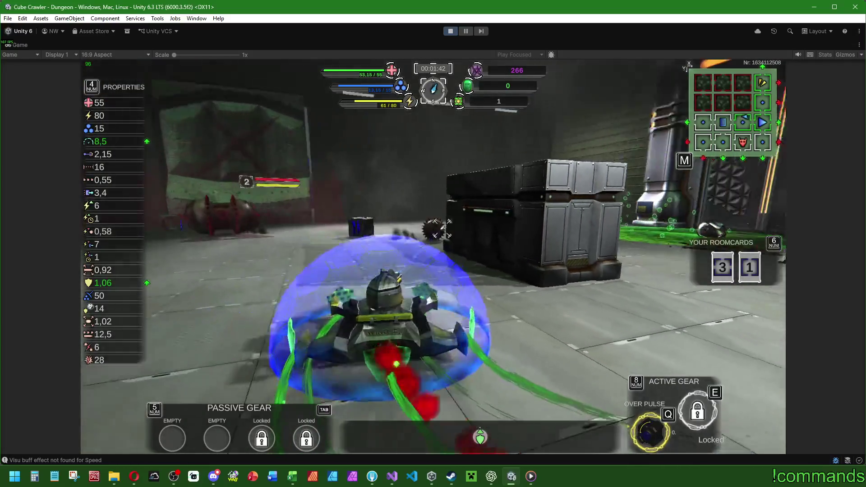
key("d")
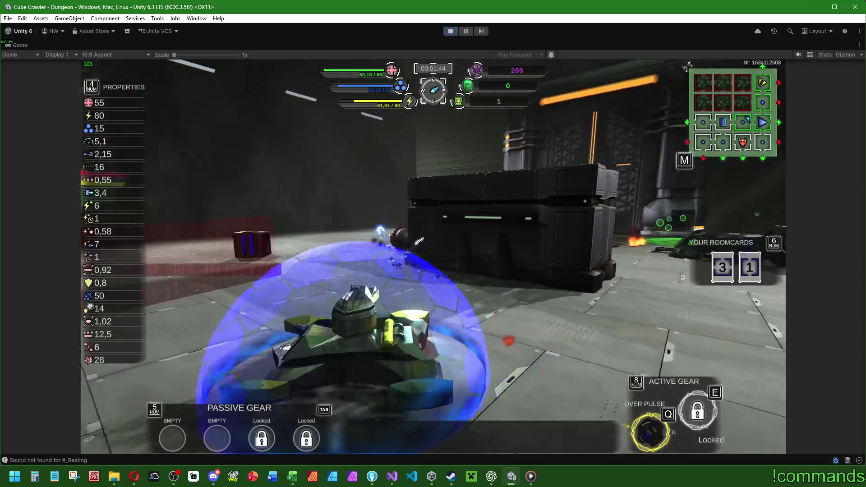
key("w")
key("a")
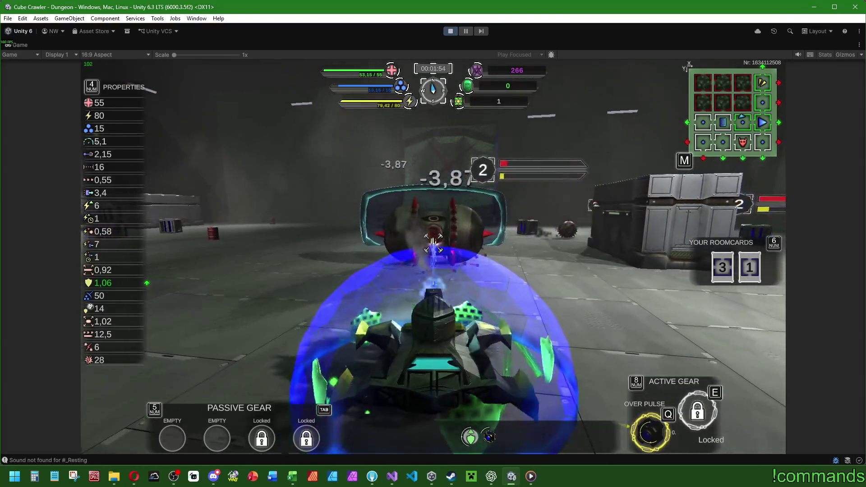
key("d")
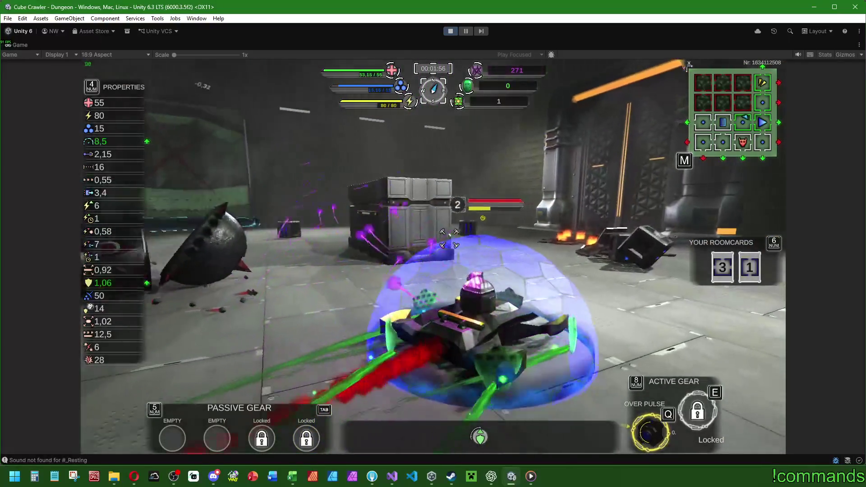
key("d")
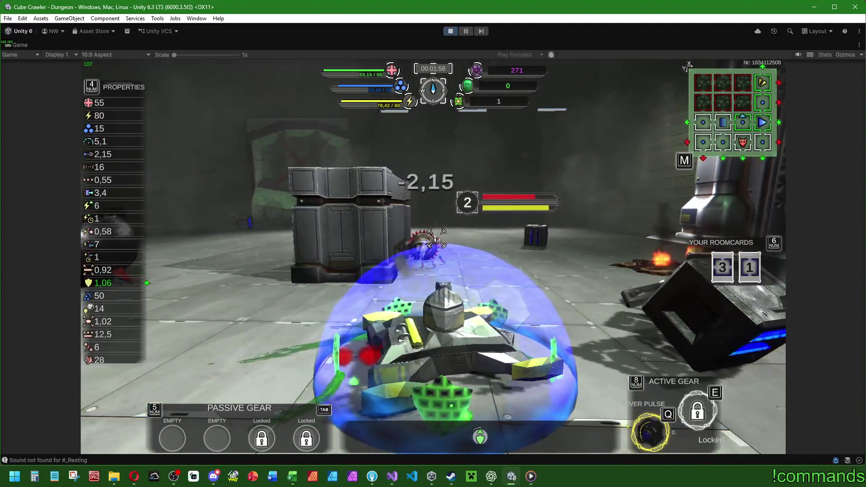
key("a")
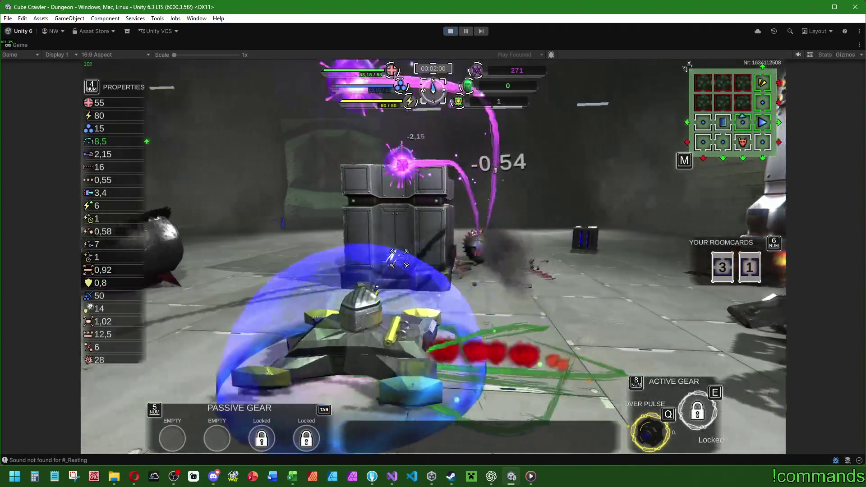
key("d")
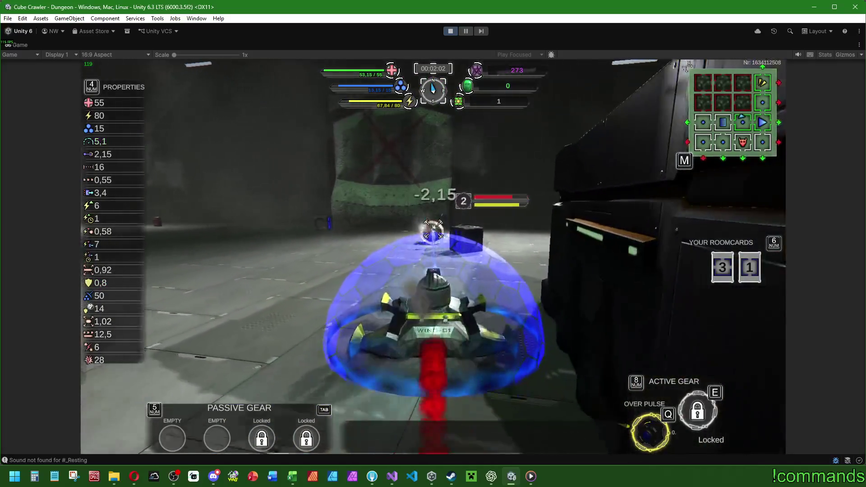
key("d")
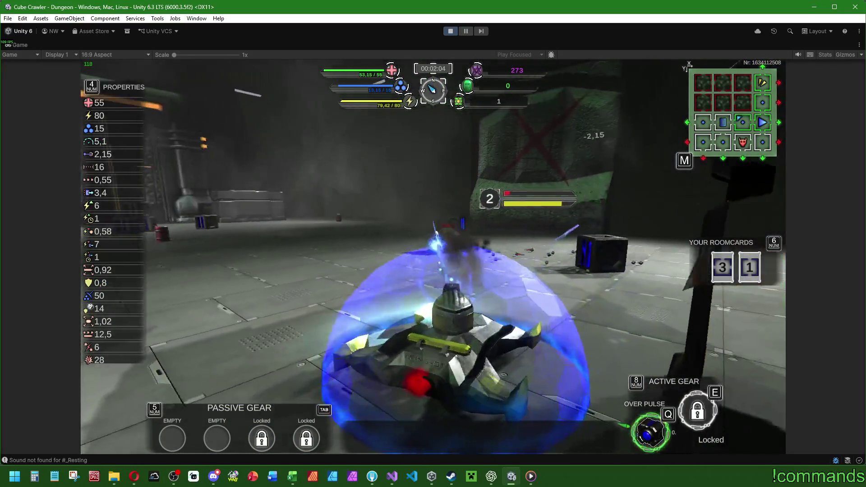
key("w")
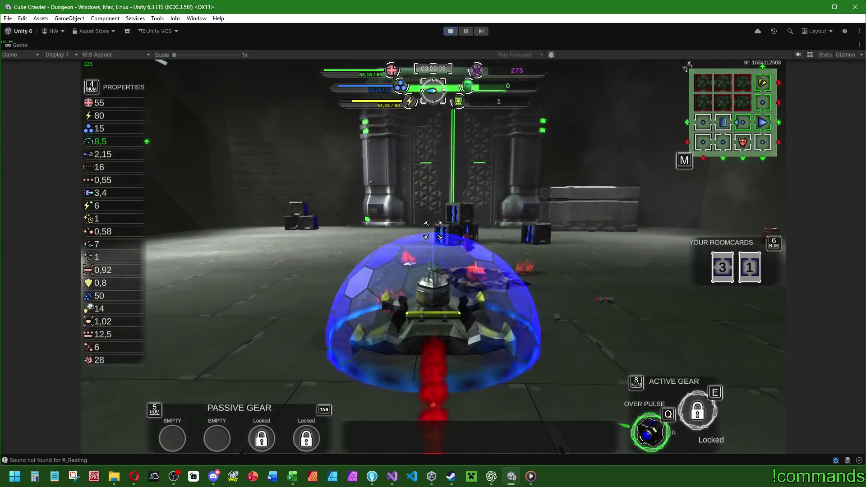
Step: Trigger Over Pulse and drive through the green portal across the warehouse
key("q")
key("w")
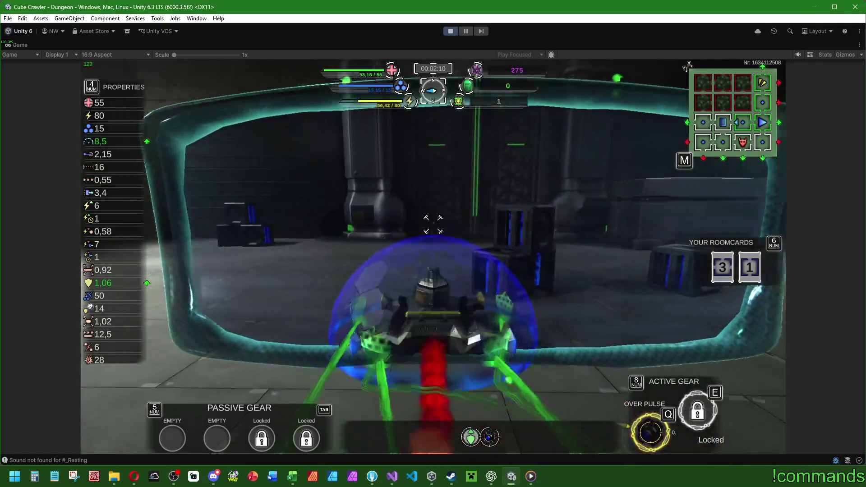
key("w")
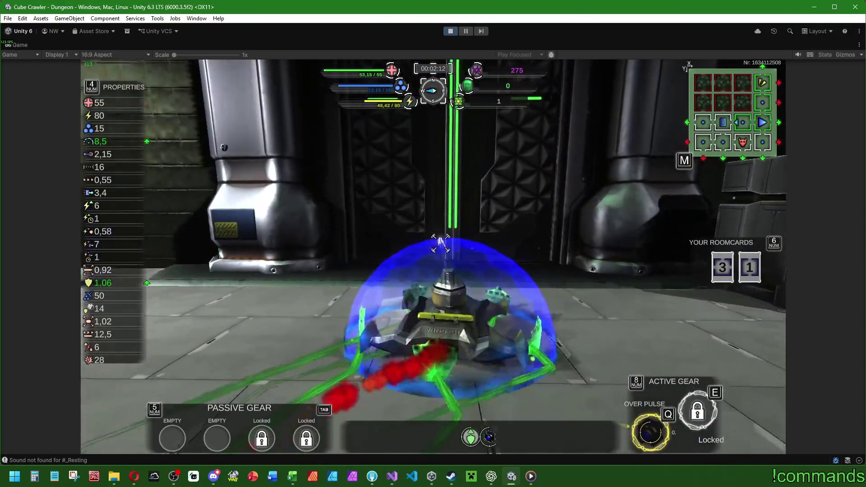
key("w")
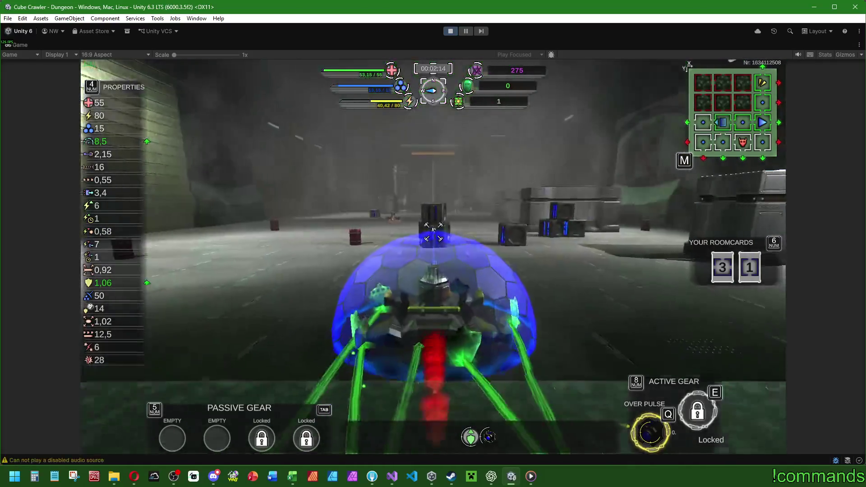
key("w")
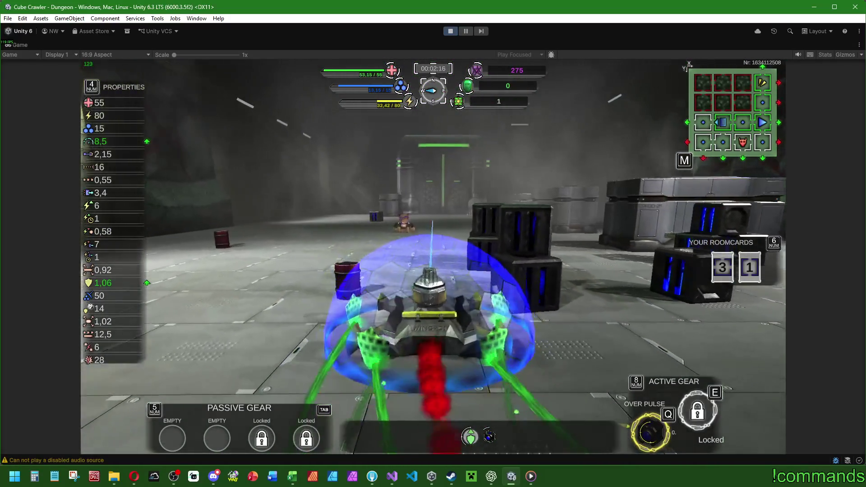
key("w")
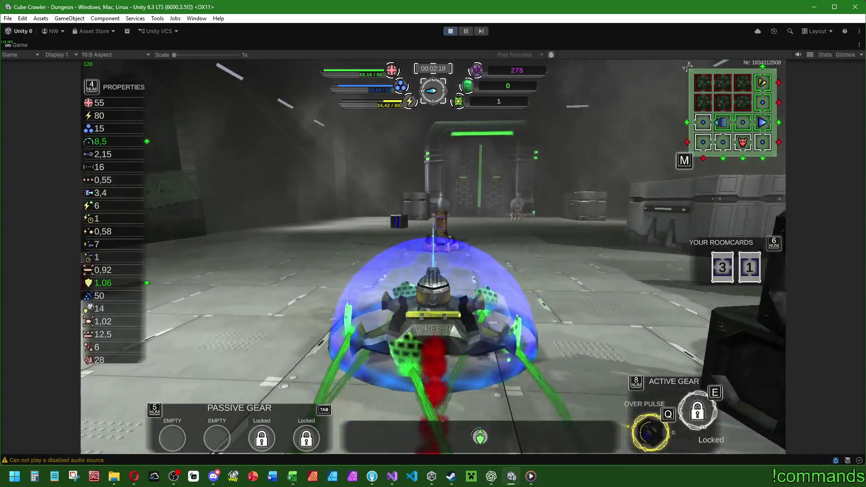
Step: In the game's Audio settings, raise Total Volume from 75% to 80%
key("Escape")
key("e")
key("e")
key("e")
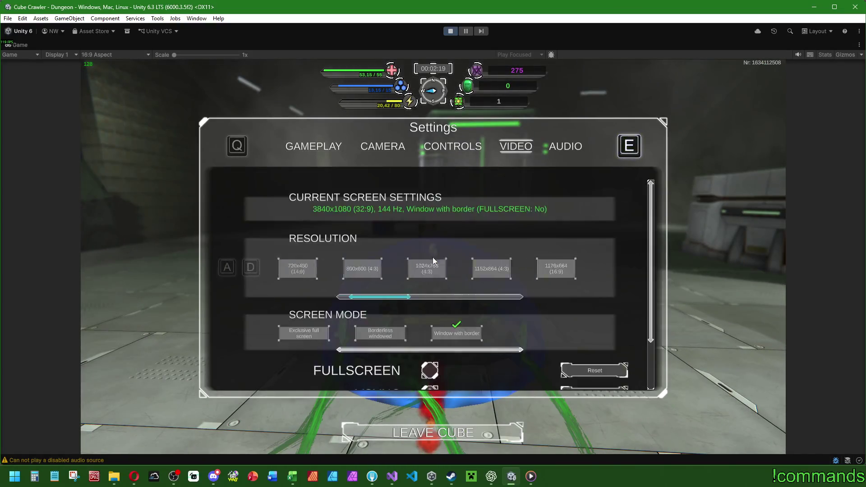
key("d")
key("d")
key("d")
key("Escape")
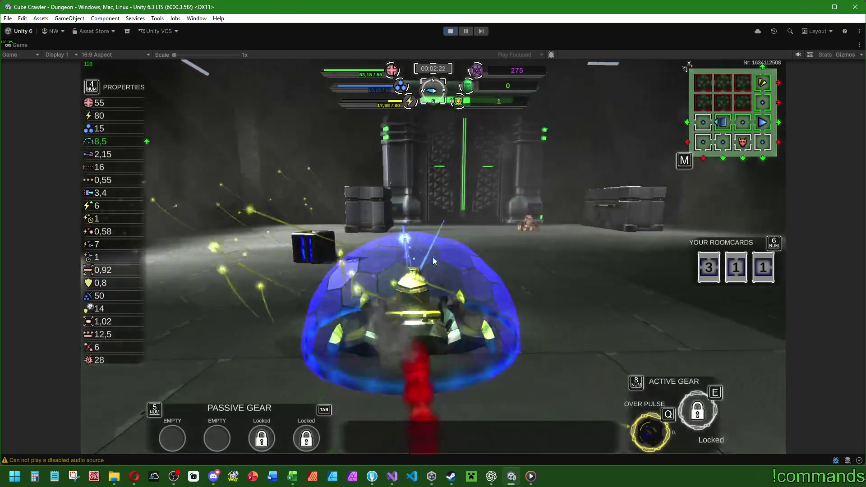
key("Escape")
key("d")
key("d")
key("d")
key("d")
key("d")
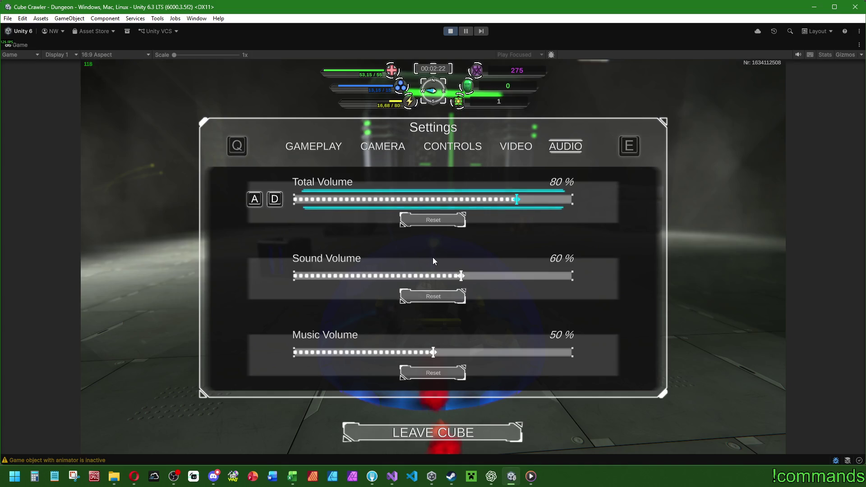
key("s")
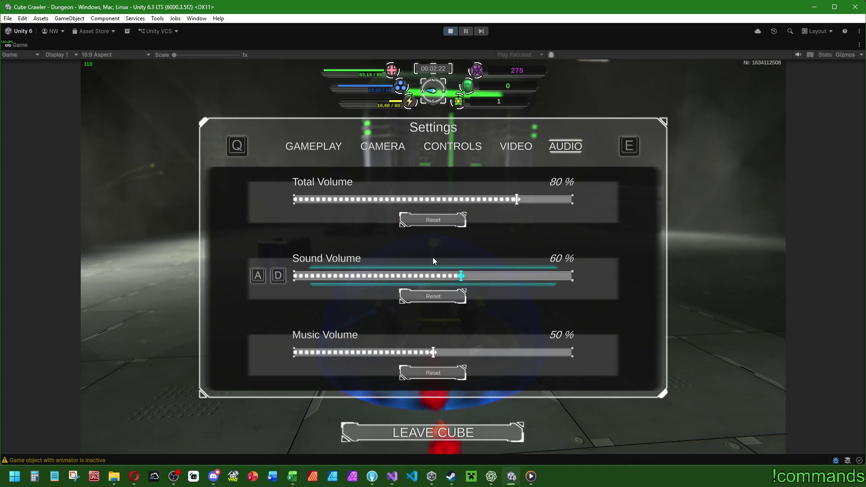
key("Escape")
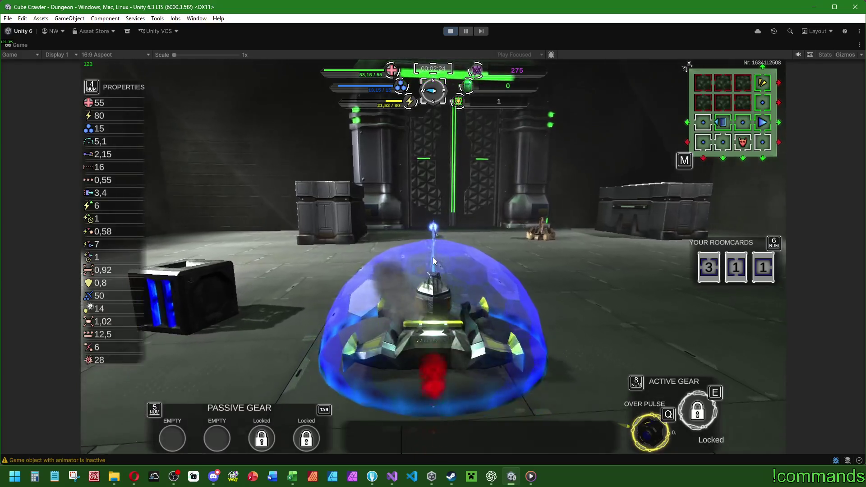
key("Escape")
Step: Set Sound Volume to 65% and Music Volume to 55%, then resume play
key("d")
key("d")
key("d")
key("d")
key("d")
key("s")
key("d")
key("d")
key("d")
key("d")
key("d")
key("Escape")
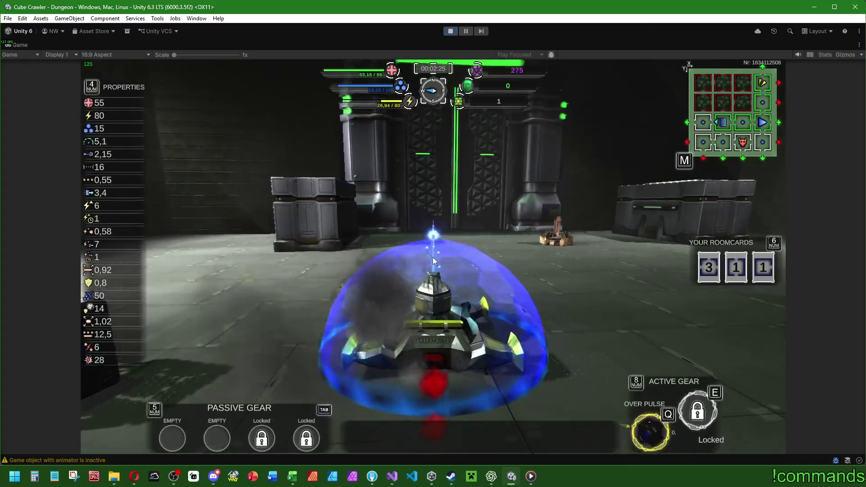
Step: Drive through the green barrier into the next room and attack the green slime
key("w")
key("d")
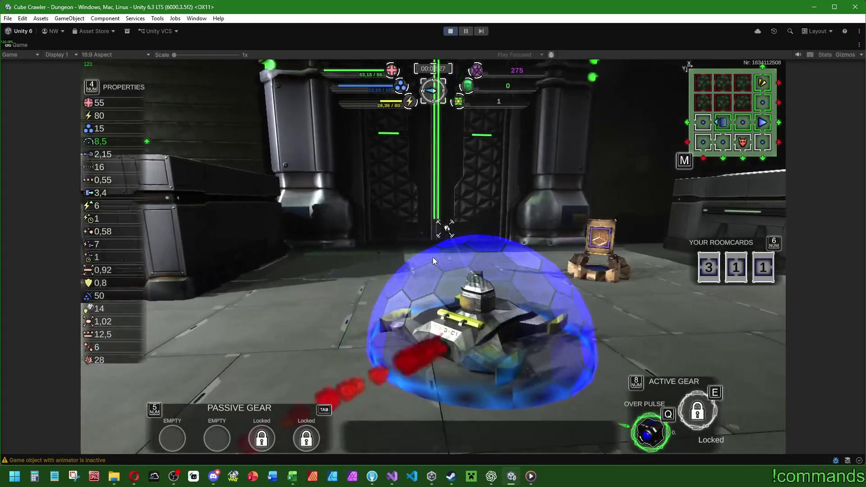
key("w")
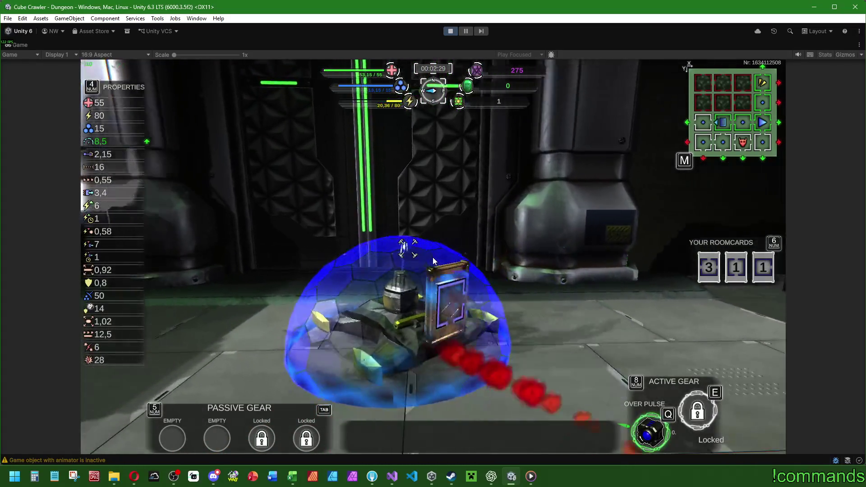
key("a")
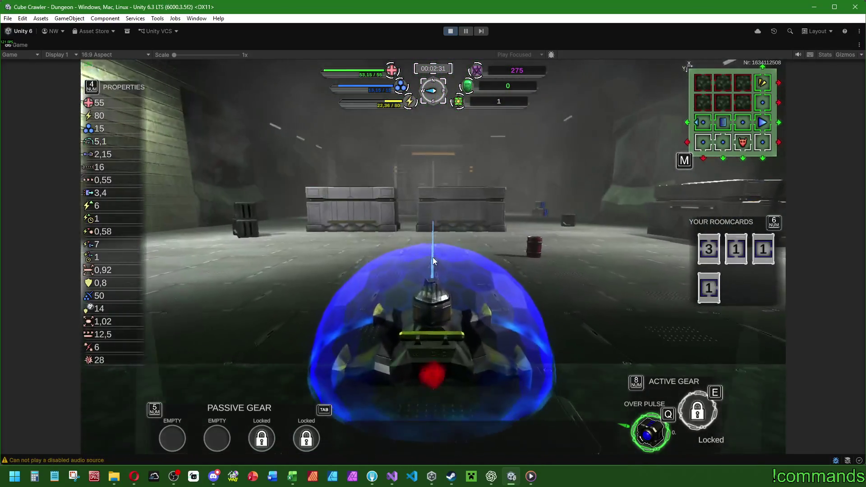
key("w")
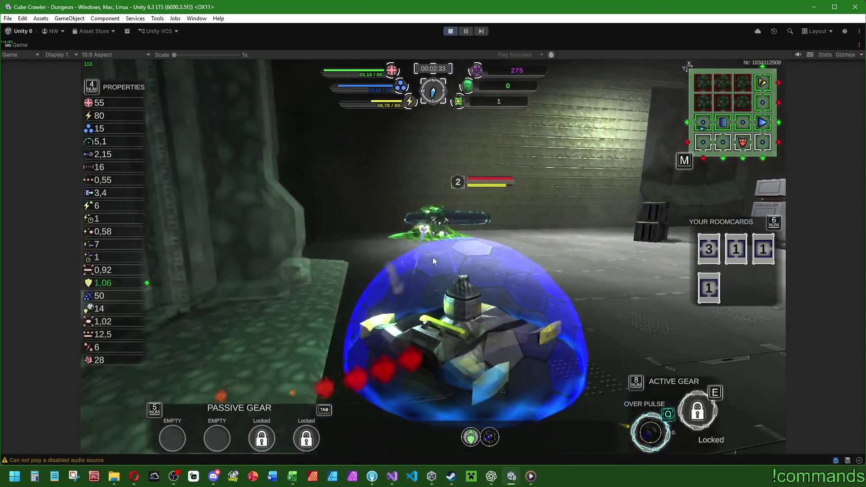
key("q")
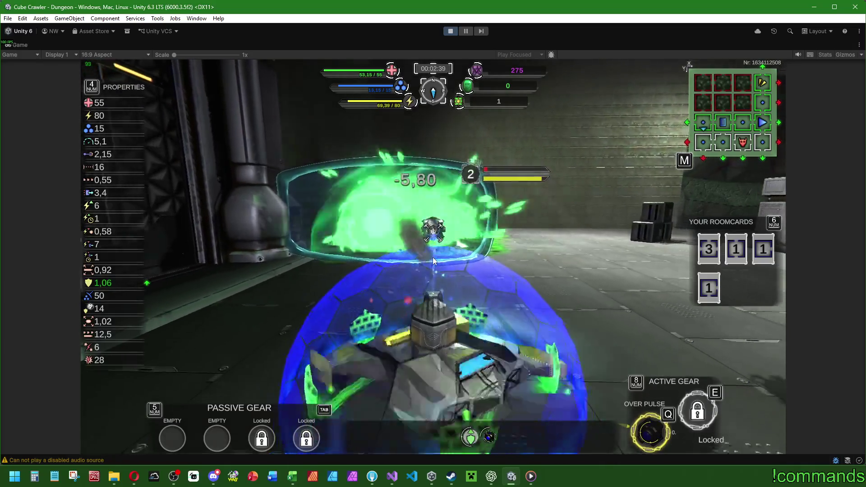
Step: Drive past the crates, check the room map, and go through the gate into the portal
key("d")
key("d")
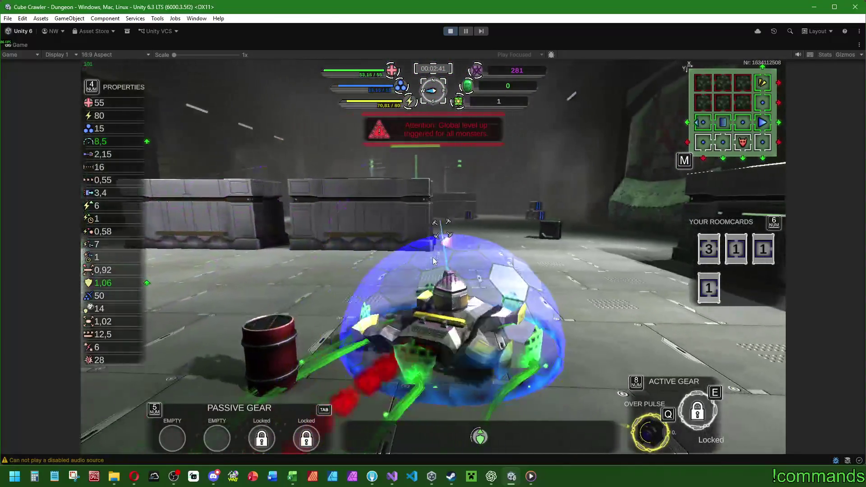
key("d")
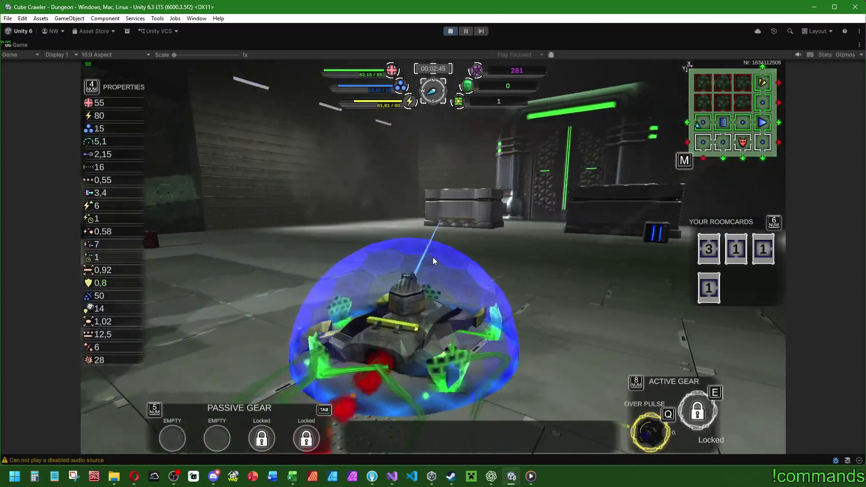
key("m")
key("m")
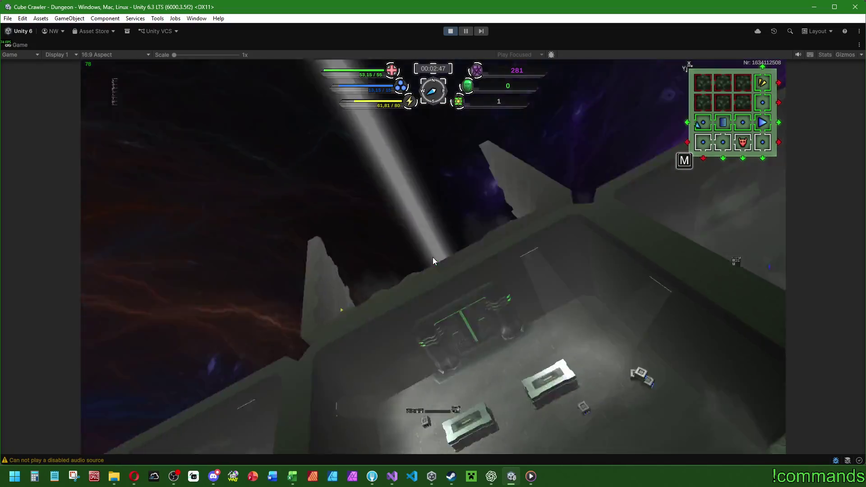
key("w")
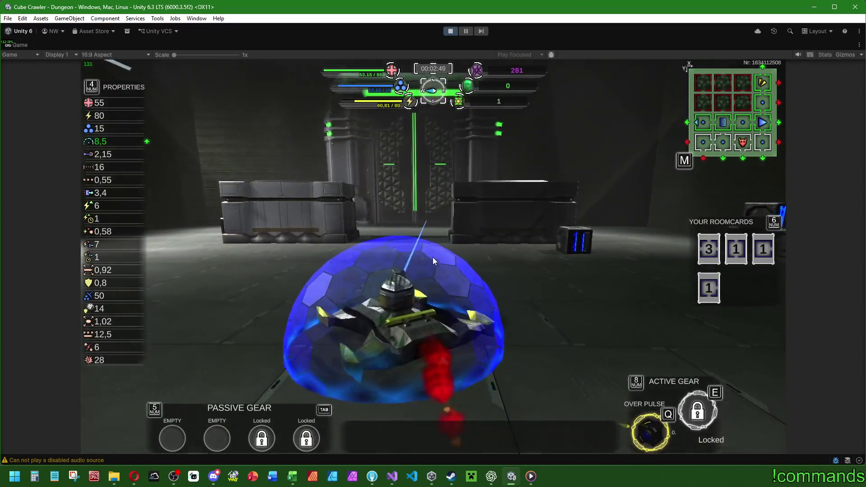
key("w")
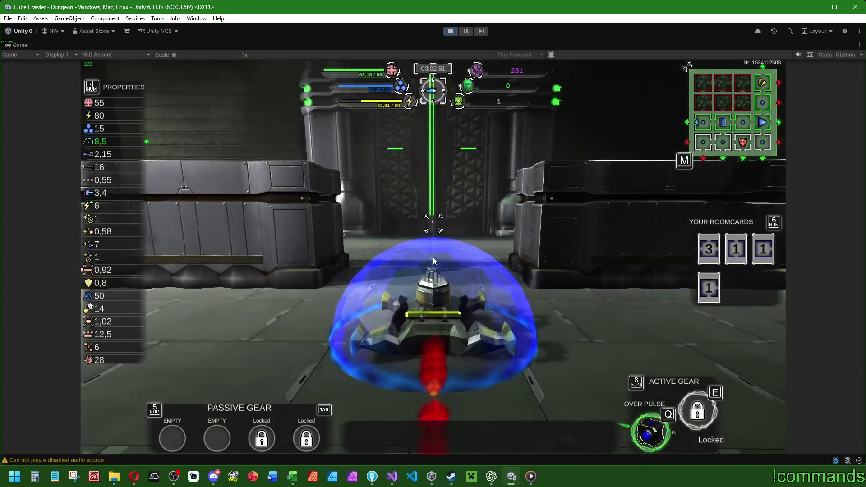
key("w")
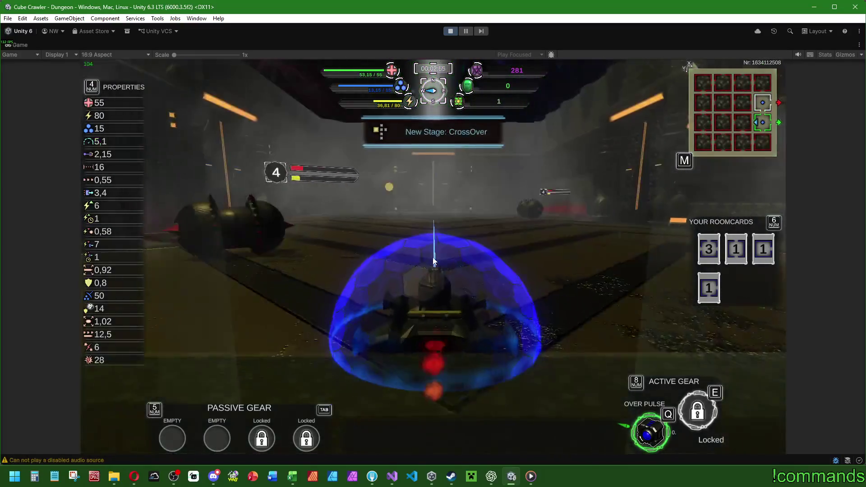
Step: Fire the Over Pulse barrier and maneuver the tank to fight the enemies
key("q")
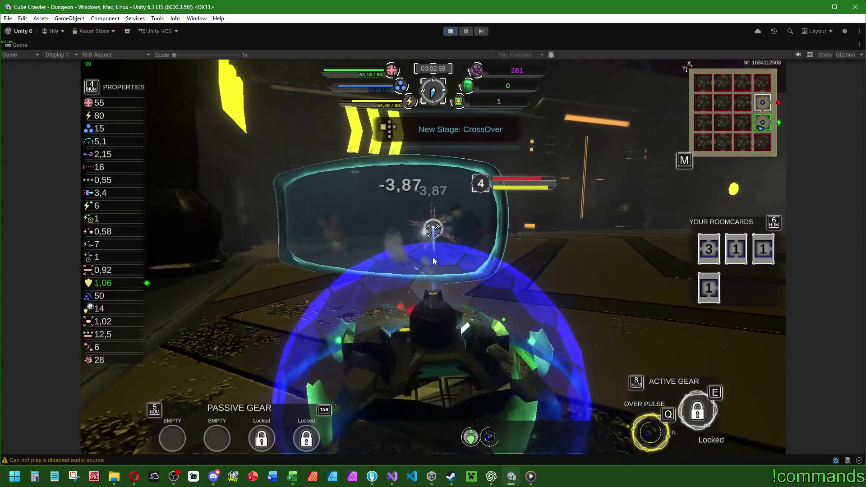
key("d")
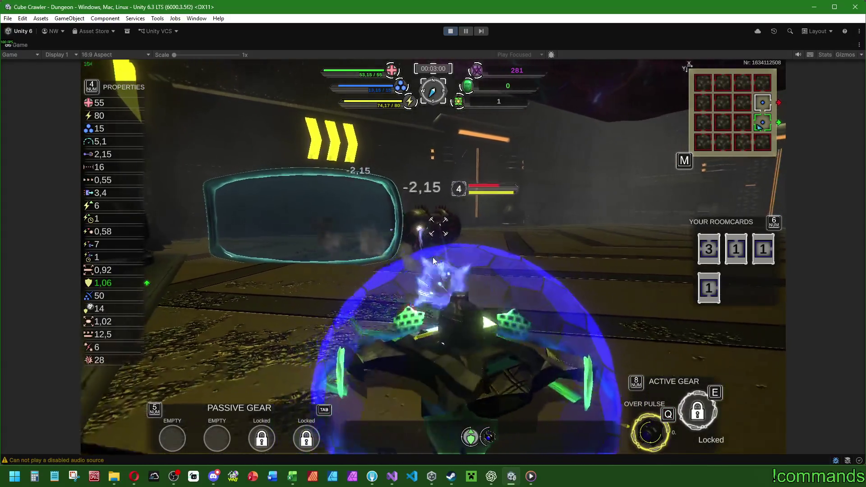
key("a")
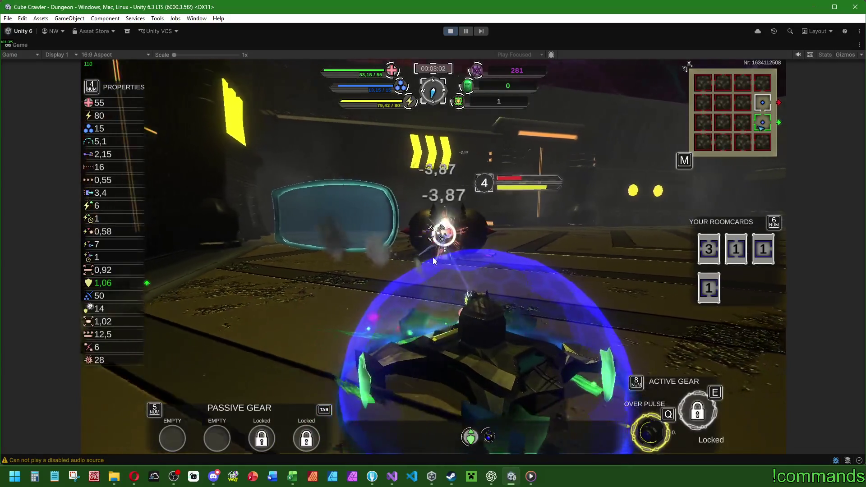
key("a")
key("a")
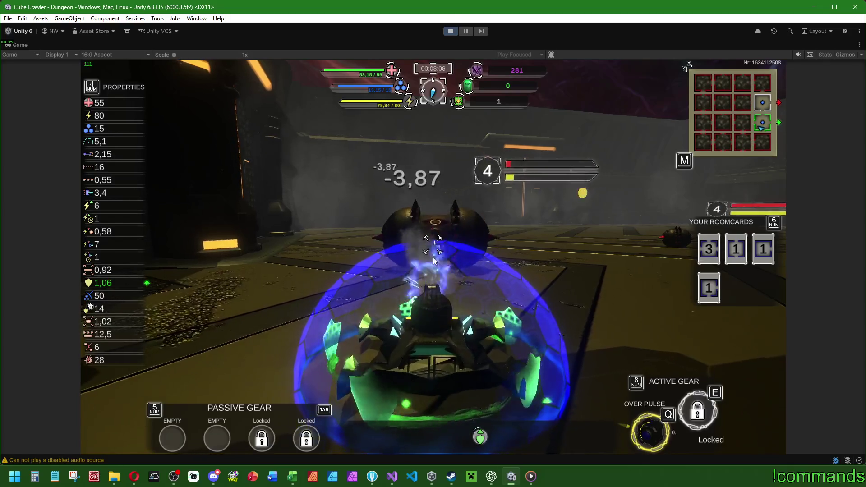
key("d")
key("a")
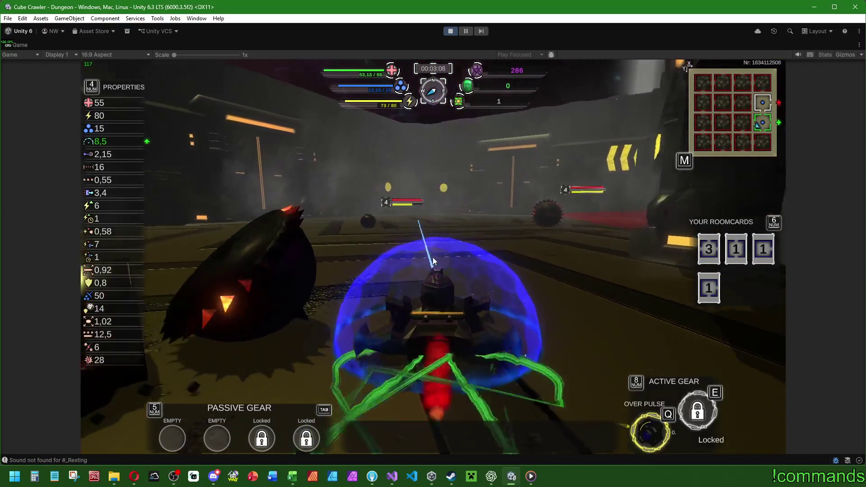
key("w")
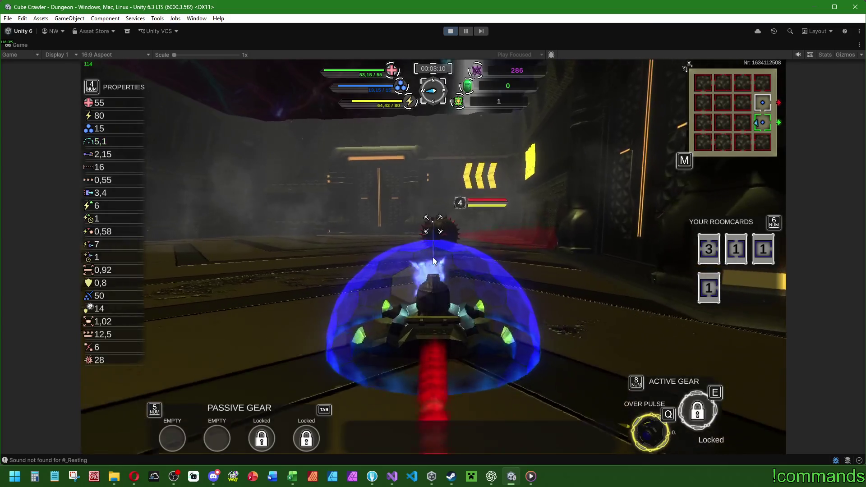
key("d")
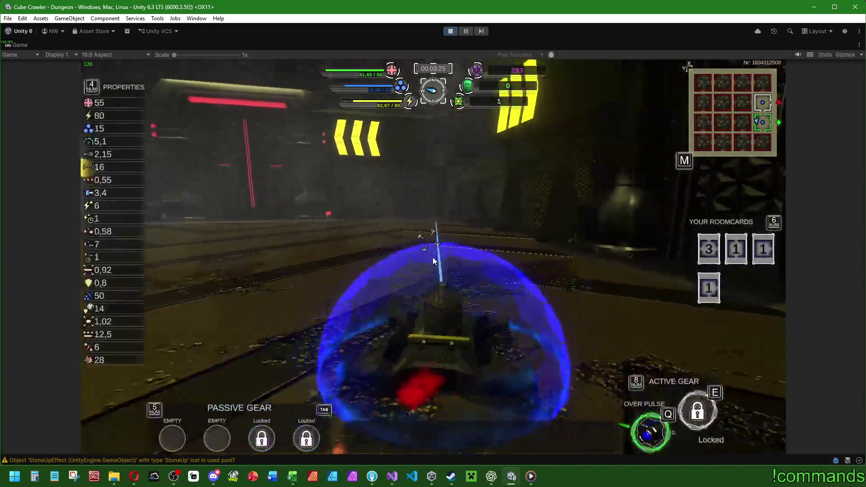
Step: Turn toward the corridor and drive up to the red crystal
key("a")
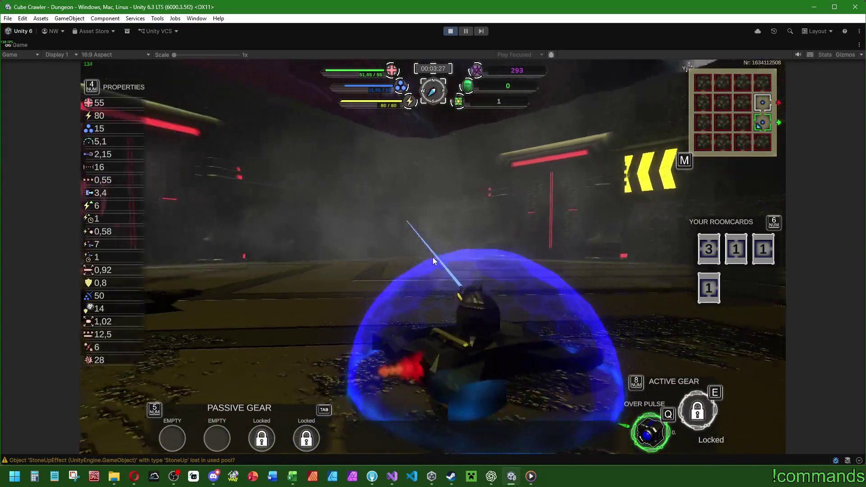
key("a")
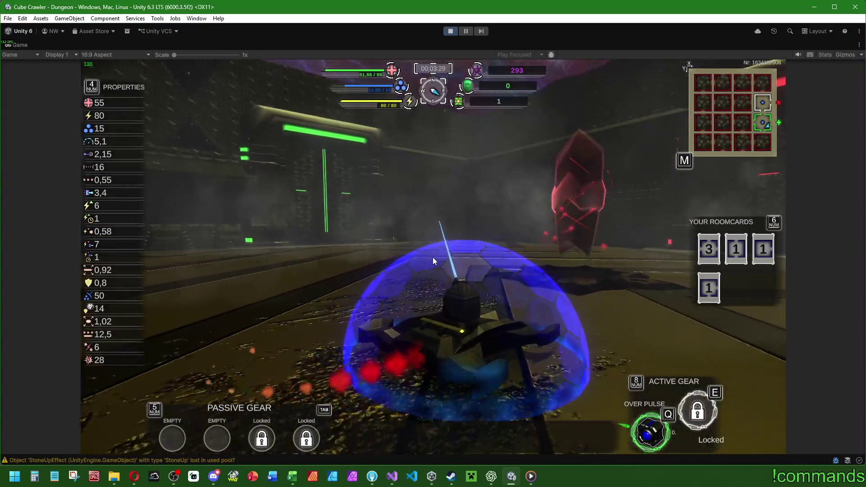
key("w")
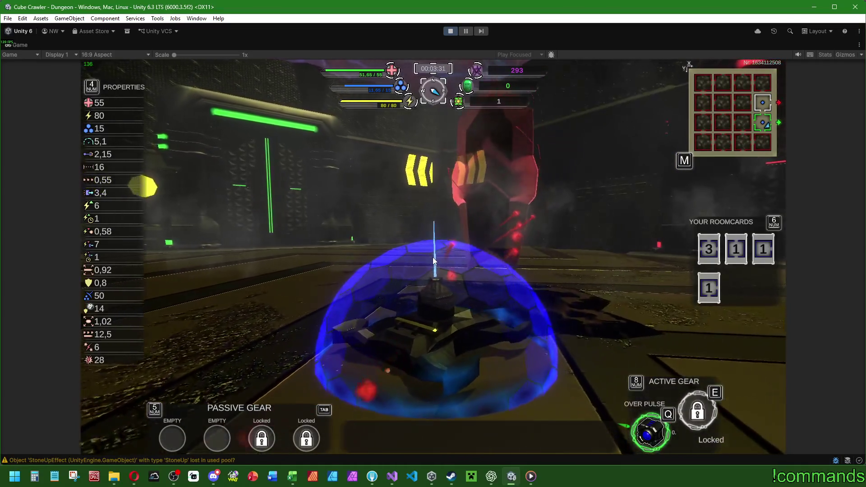
Step: Reposition the tank, backing up and driving forward to face the red crystal
key("d")
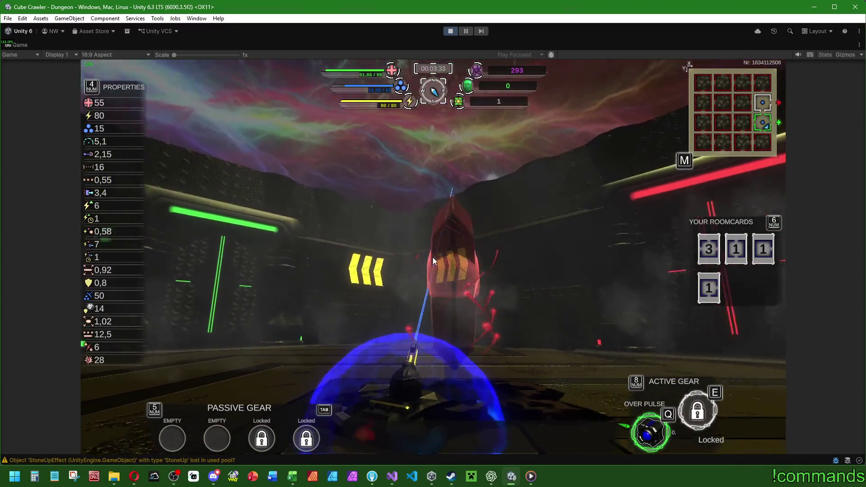
key("a")
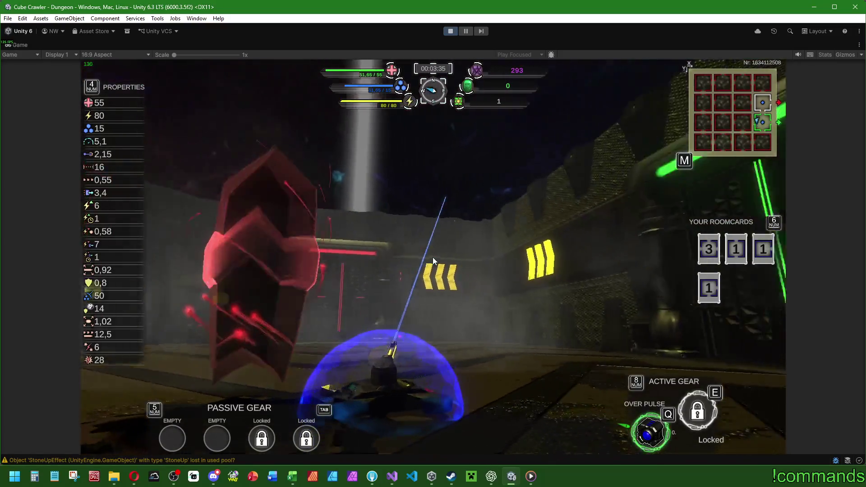
key("s")
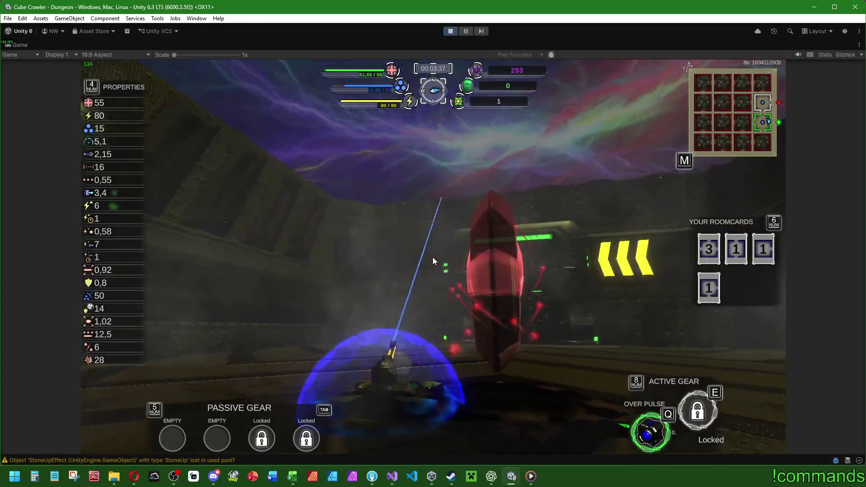
key("s")
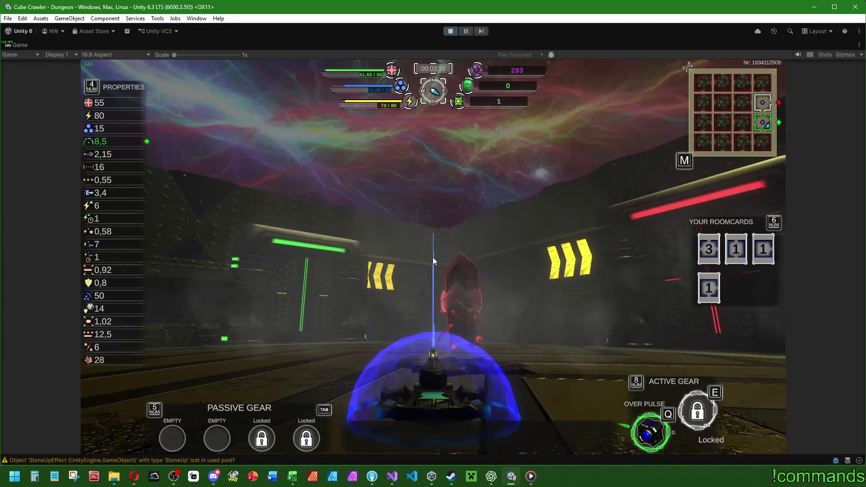
key("w")
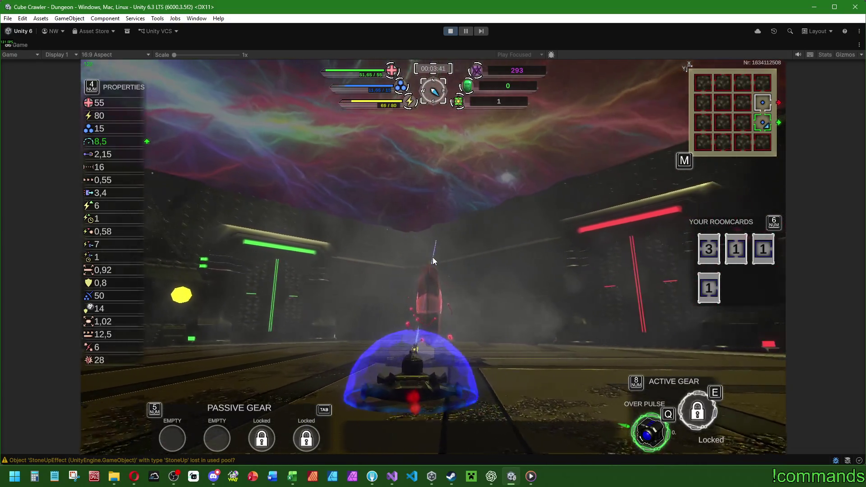
Step: Refocus the editor and un-maximize the Game view to restore the full layout
key("super")
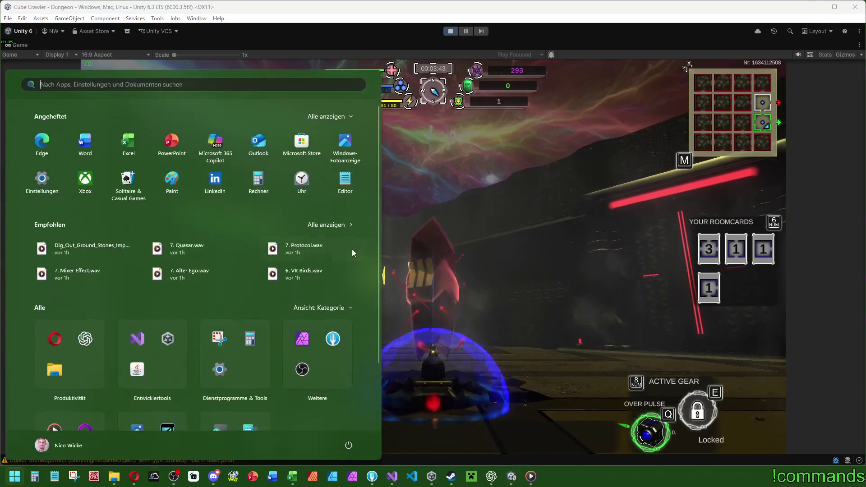
left_click(21, 45)
double_click(21, 45)
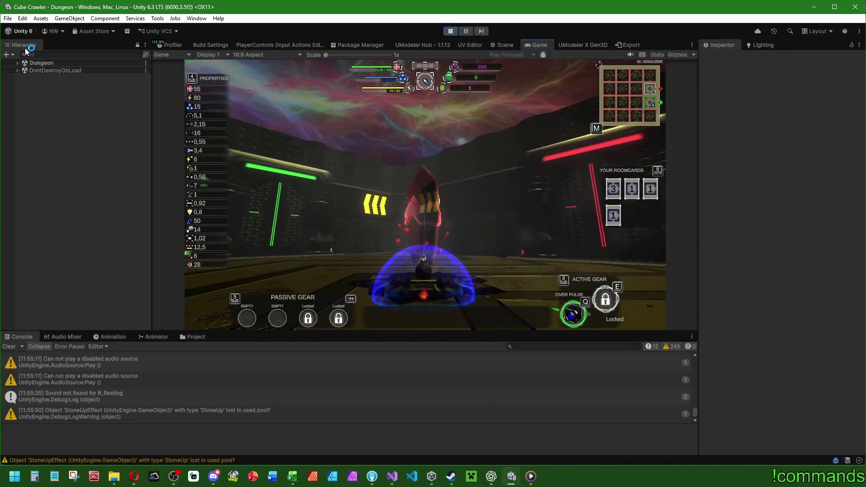
Step: Toggle between the Scene and Game views and return focus to the editor
key("super")
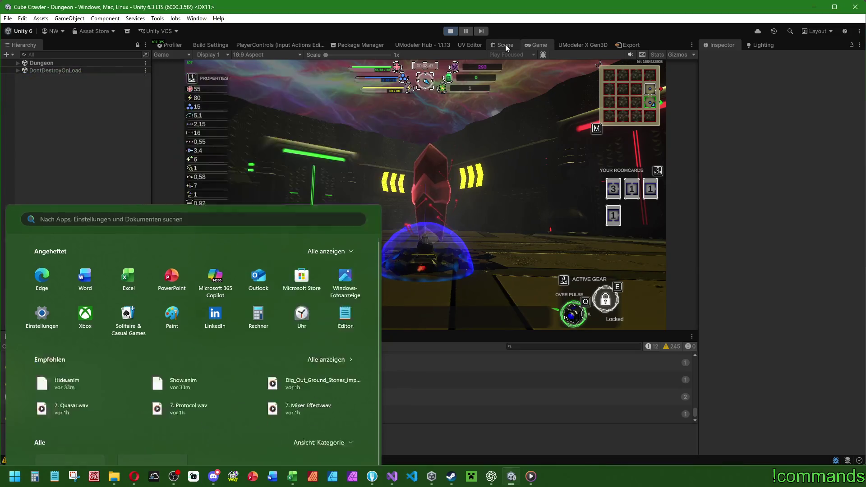
left_click(505, 44)
left_click(534, 46)
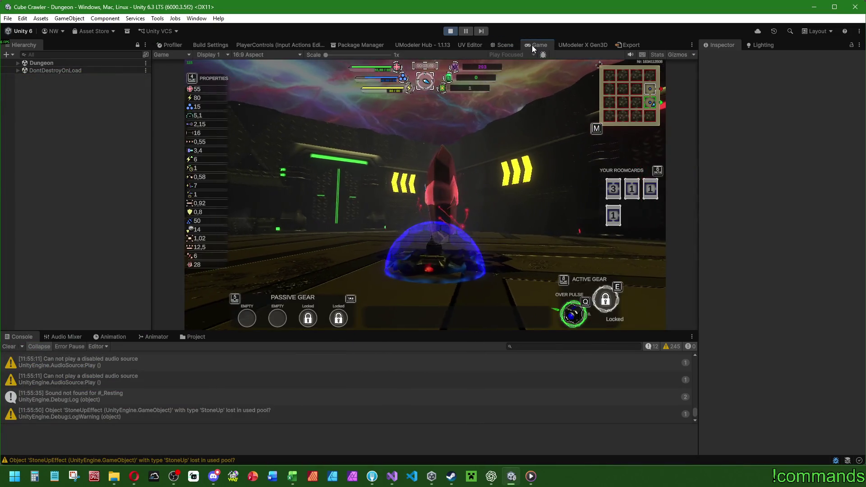
key("super")
left_click(64, 9)
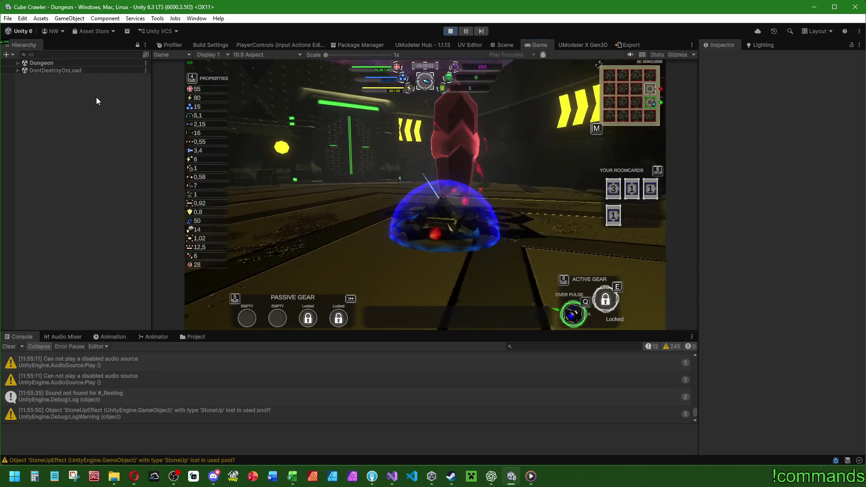
Step: Expand Dungeon, select Room_Ident: 76 in the Hierarchy, and frame it in the Scene view
left_click(17, 62)
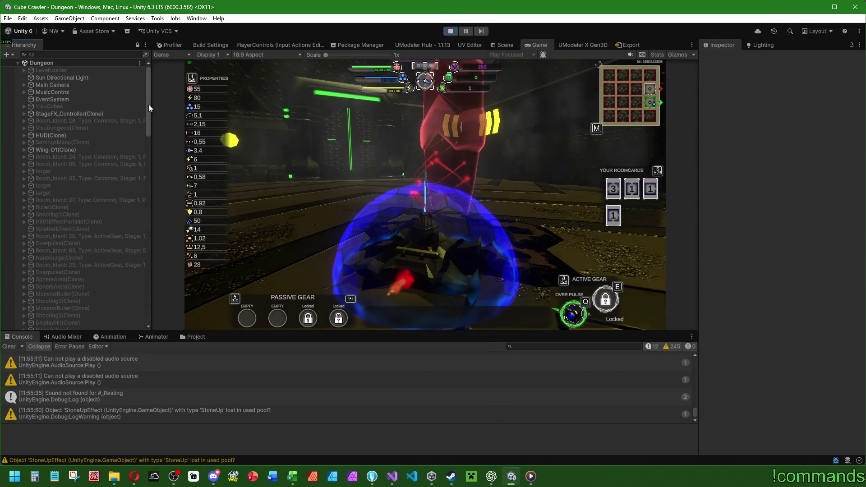
scroll(148, 106, "down", 3)
left_click(509, 45)
scroll(104, 139, "down", 10)
scroll(149, 156, "down", 12)
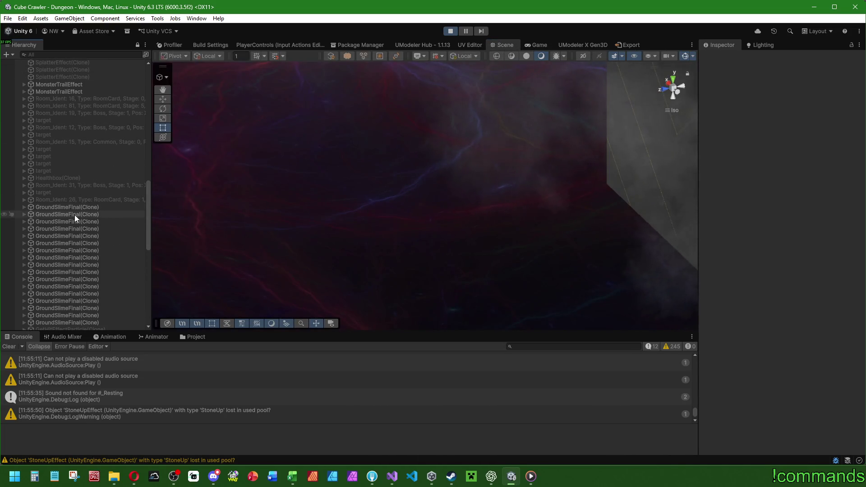
left_click_drag(149, 192, 146, 239)
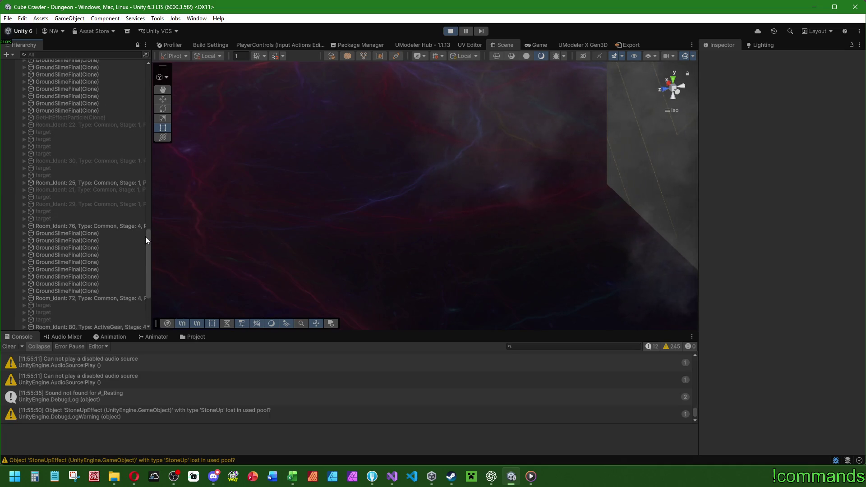
left_click(128, 225)
key("f")
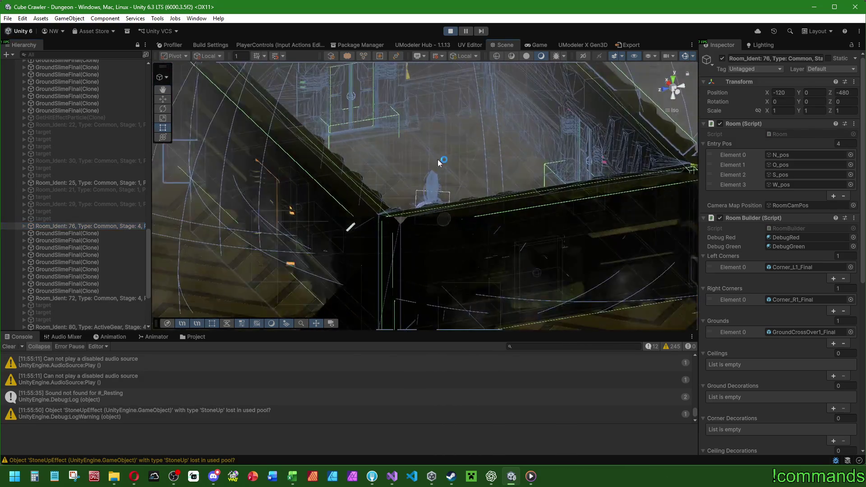
Step: Frame a GroundSlimeFinal(Clone), jump between Room_Ident 25 and 76, and orbit onto the player
left_click(431, 163)
key("f")
scroll(269, 230, "down", 10)
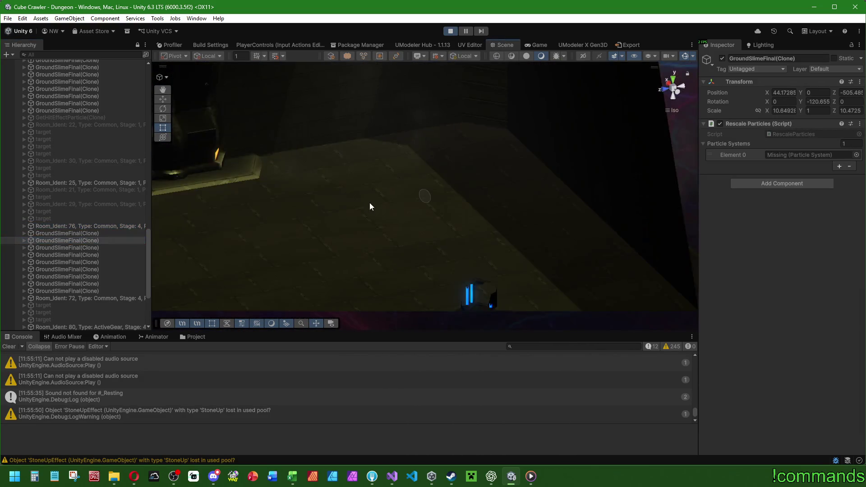
scroll(422, 209, "up", 10)
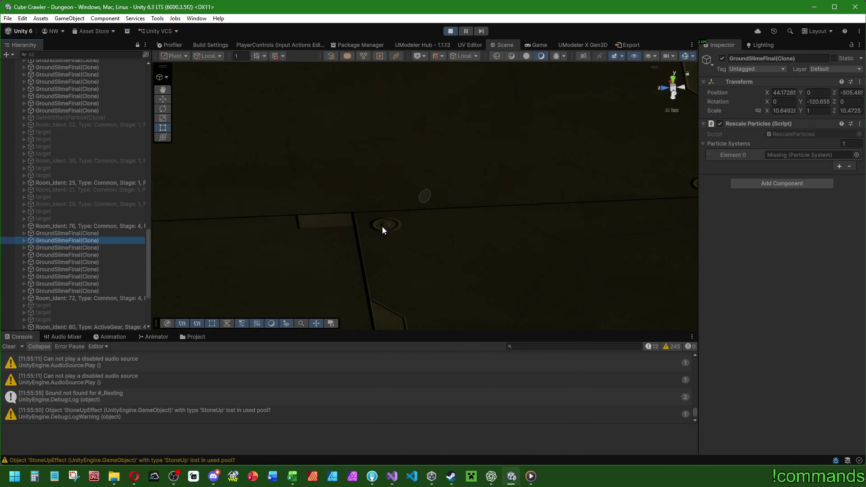
scroll(382, 227, "down", 3)
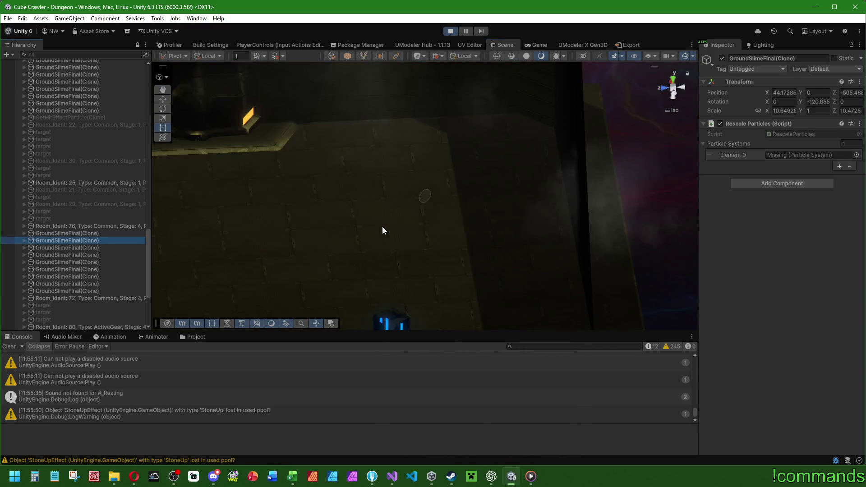
double_click(76, 184)
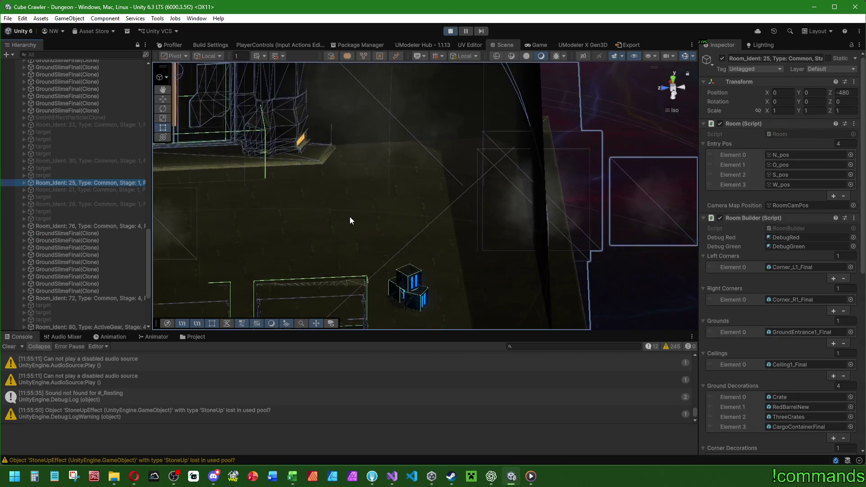
double_click(96, 229)
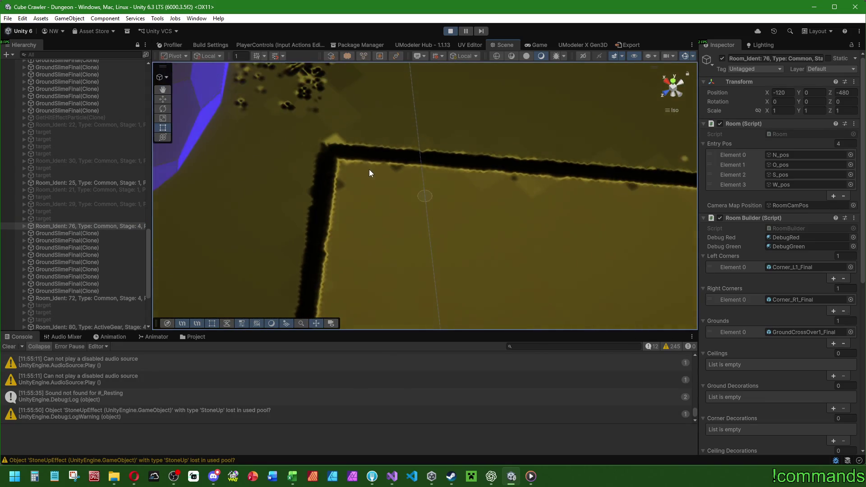
mouse_move(369, 169)
left_mouse_down()
mouse_move(364, 185)
mouse_move(345, 158)
mouse_move(409, 211)
mouse_move(414, 172)
mouse_move(423, 213)
mouse_move(434, 216)
mouse_move(372, 216)
left_mouse_up()
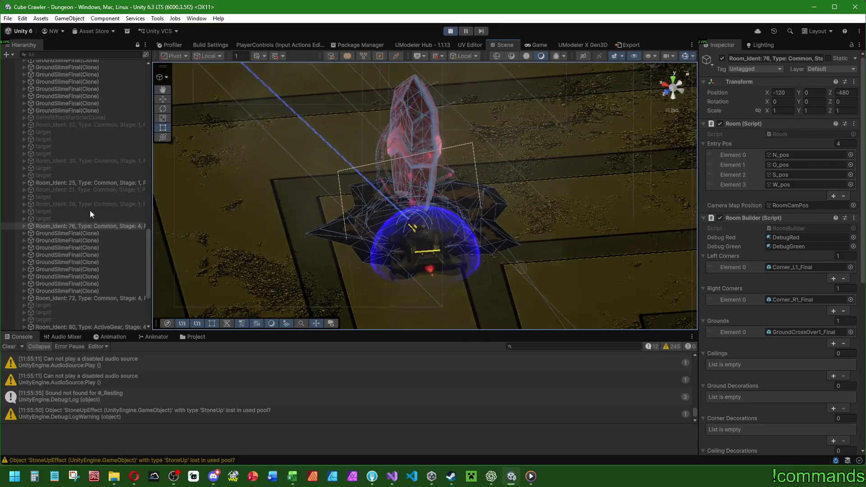
Step: Expand Room_Ident: 76 and GateFragmentFinal(Clone), then select and expand InformationDisplay
left_click(25, 226)
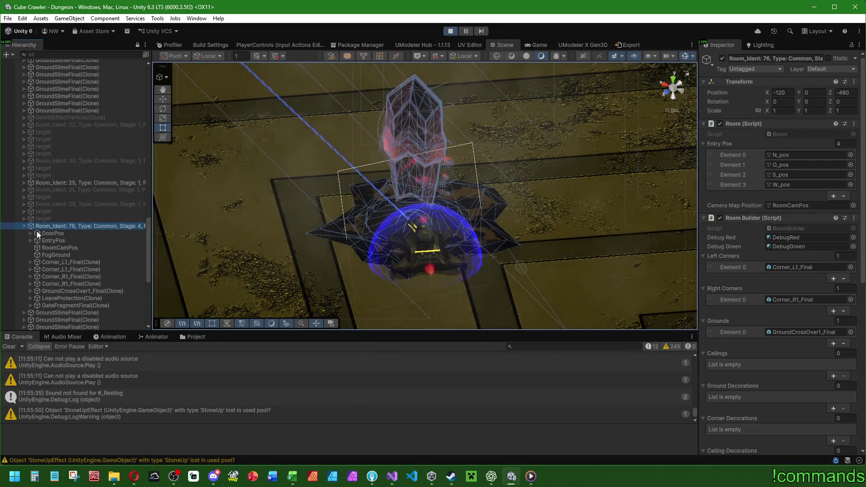
left_click(30, 305)
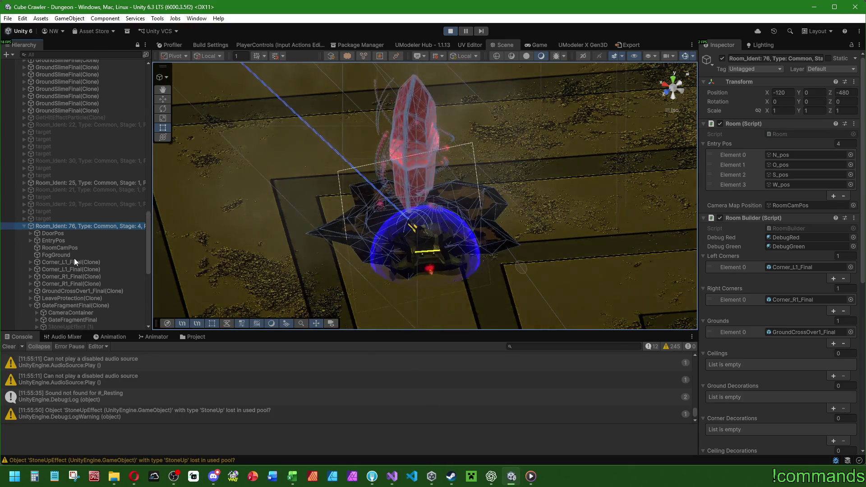
scroll(72, 258, "down", 5)
left_click(37, 220)
left_click(69, 220)
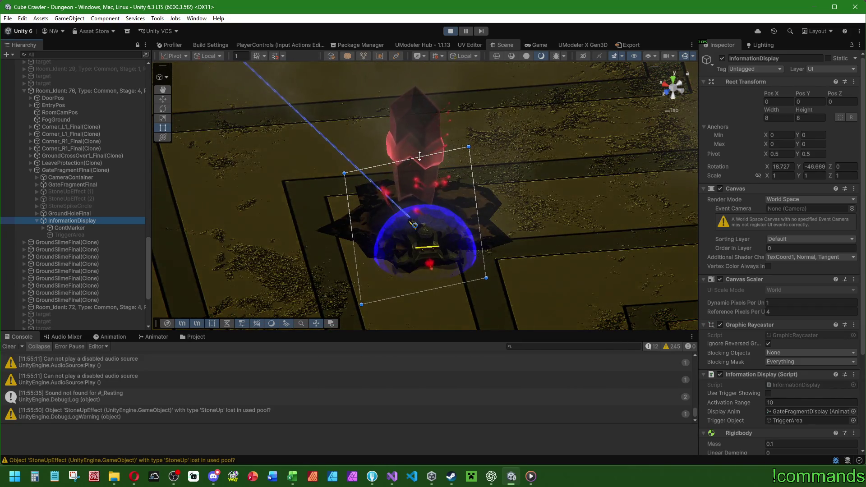
Step: Set InformationDisplay Pos Y to 5, then inspect ContMarker's PlaceInfoContentBelow child
type("5.38")
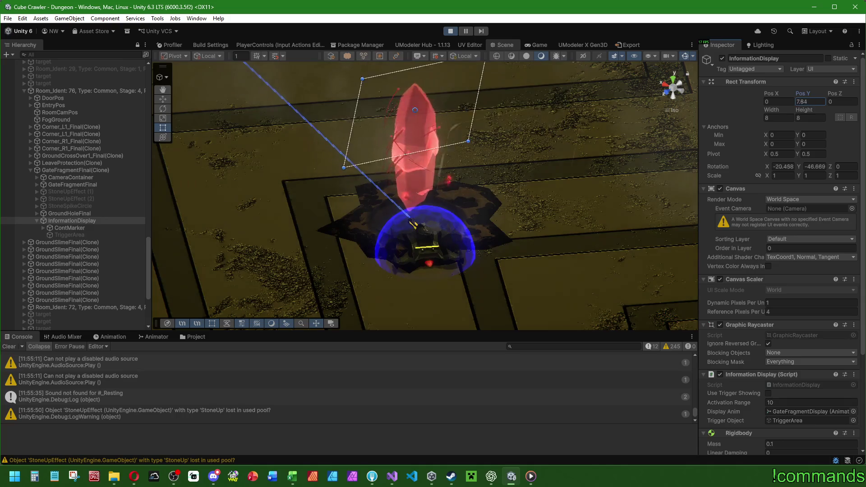
type("5.94")
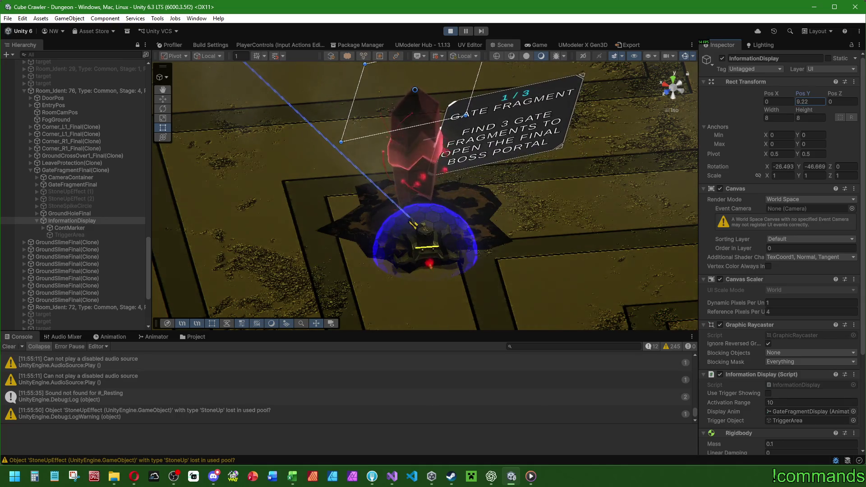
type("2.89")
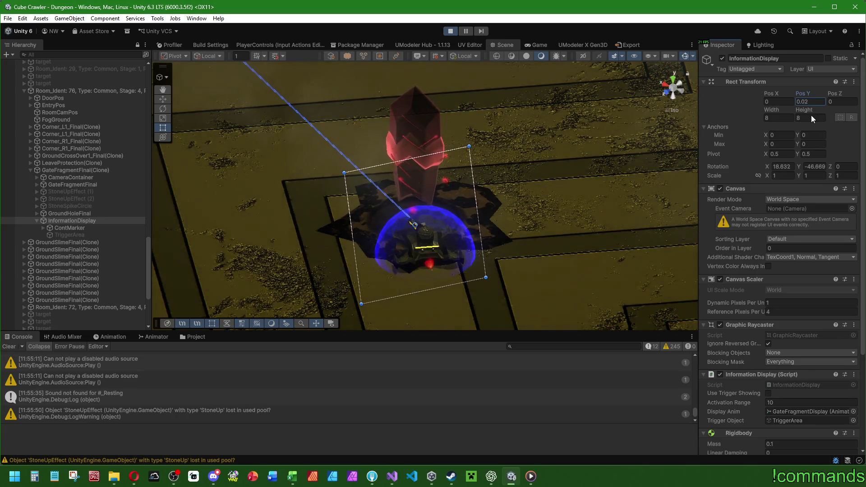
type("5.94")
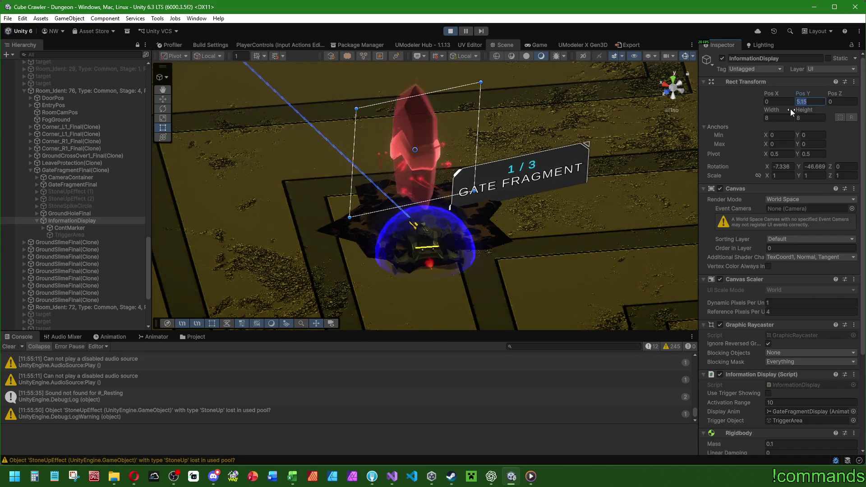
left_click_drag(484, 212, 479, 158)
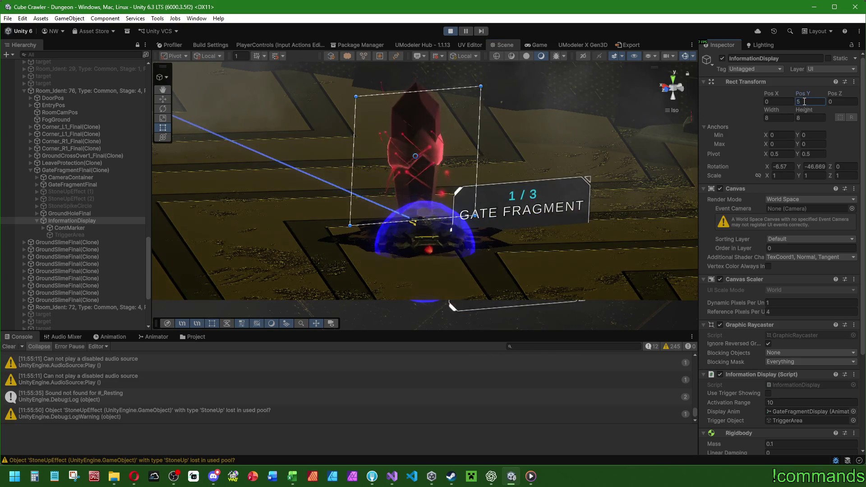
left_click(41, 228)
left_click(66, 228)
left_click(68, 234)
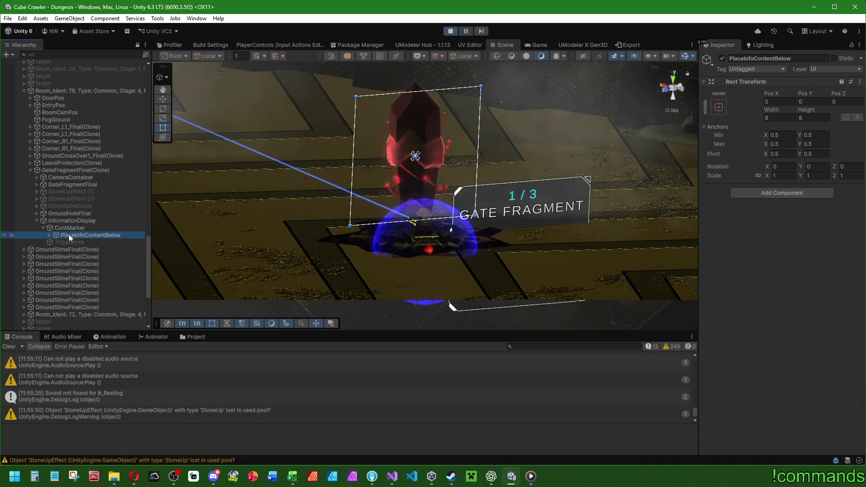
Step: Select GateFragmentDisplay and set its Pos Y to 0, then to 1
left_click(49, 235)
left_click(82, 242)
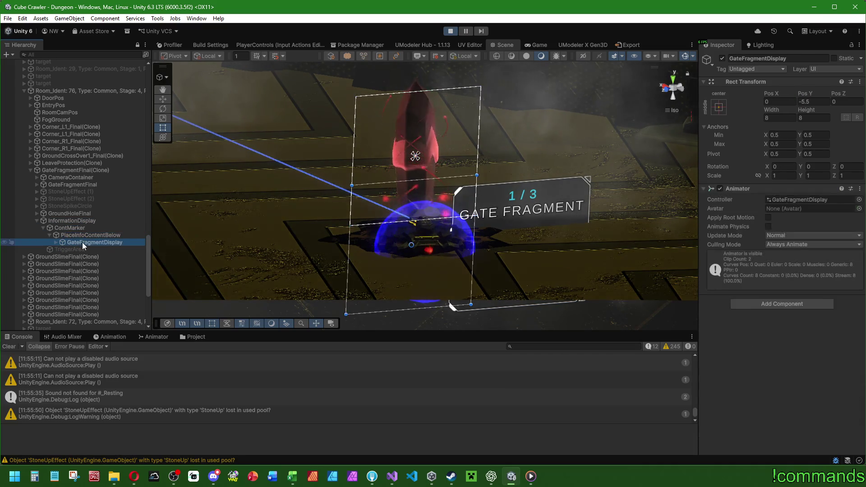
left_click(820, 102)
type("0")
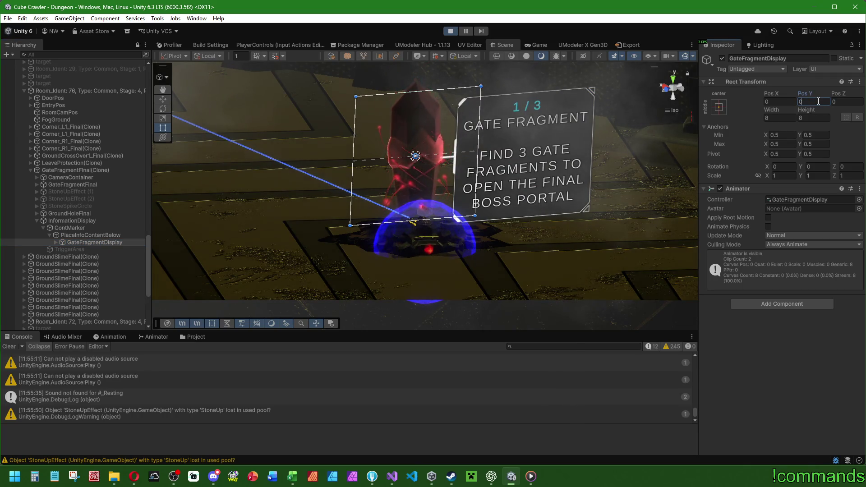
key("Return")
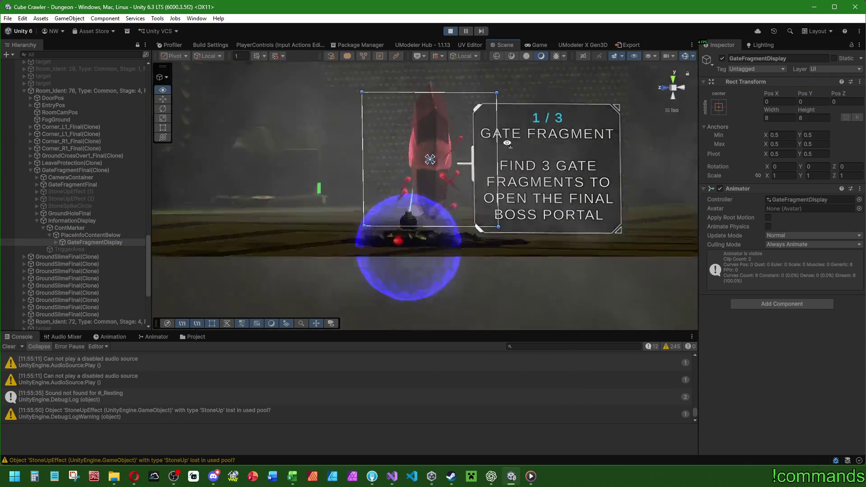
left_click(808, 102)
type("1")
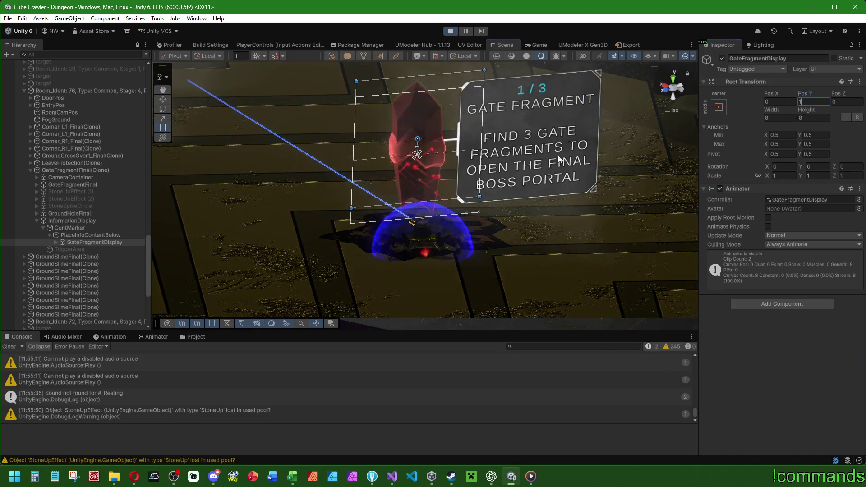
key("Return")
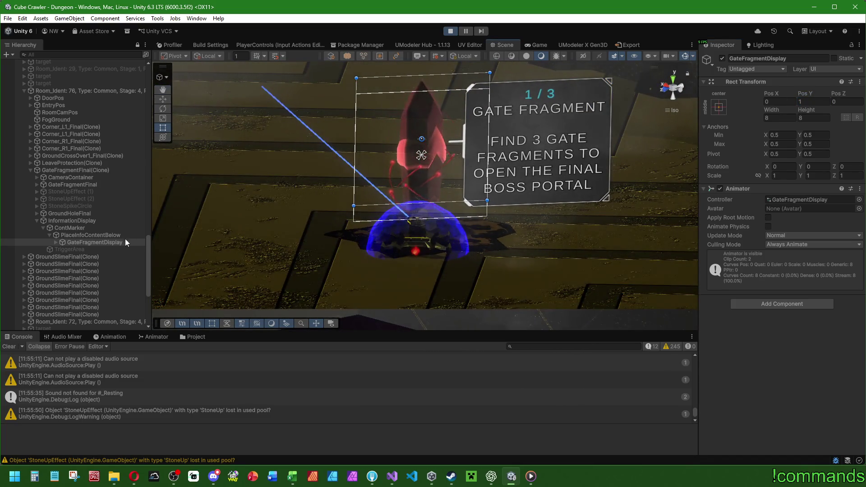
Step: Collapse Dungeon in the Hierarchy and maximize the running Game view
left_click_drag(147, 253, 151, 69)
left_click(18, 63)
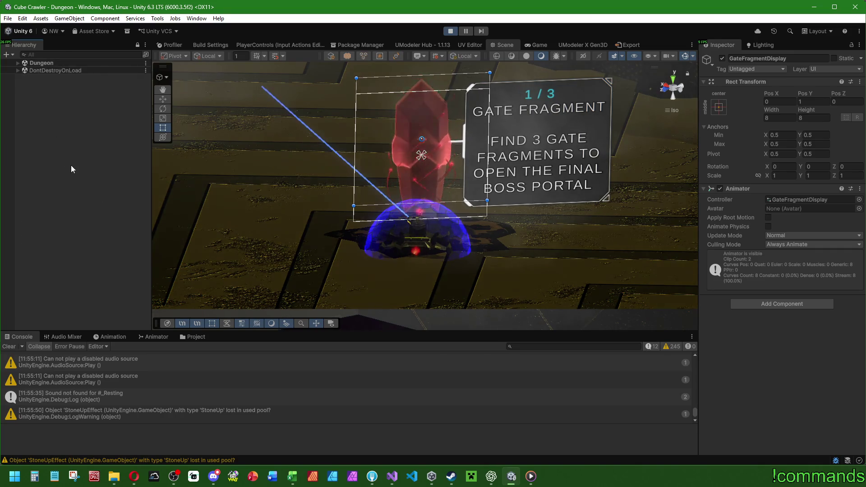
left_click(536, 45)
double_click(535, 44)
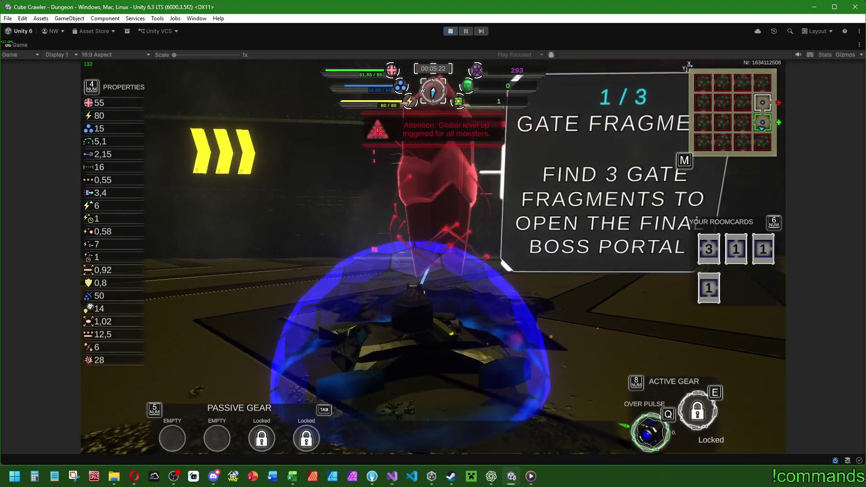
key("super")
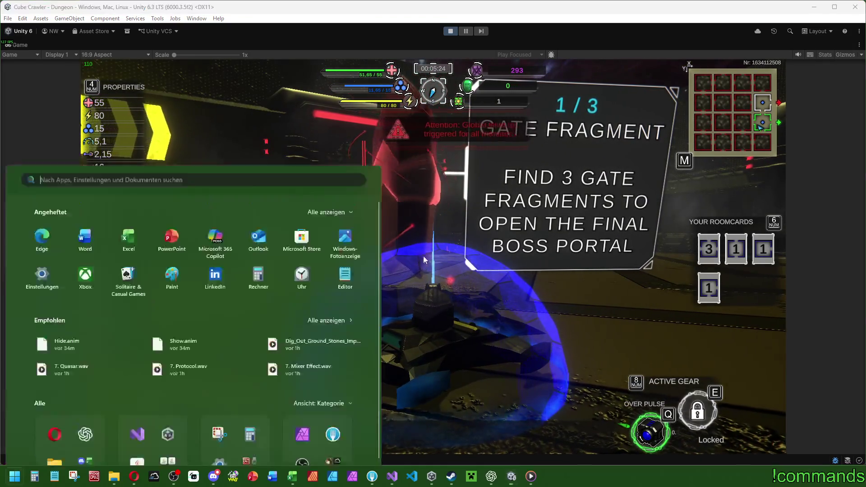
key("super")
double_click(27, 48)
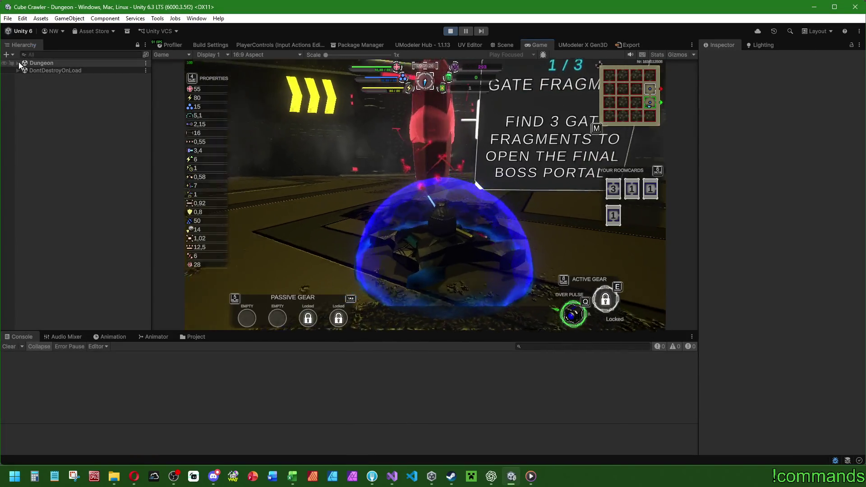
Step: Select GateFragmentDisplay during play and set its Scale X, Y and Z to 0.75
left_click(18, 62)
scroll(64, 112, "down", 10)
scroll(63, 112, "down", 10)
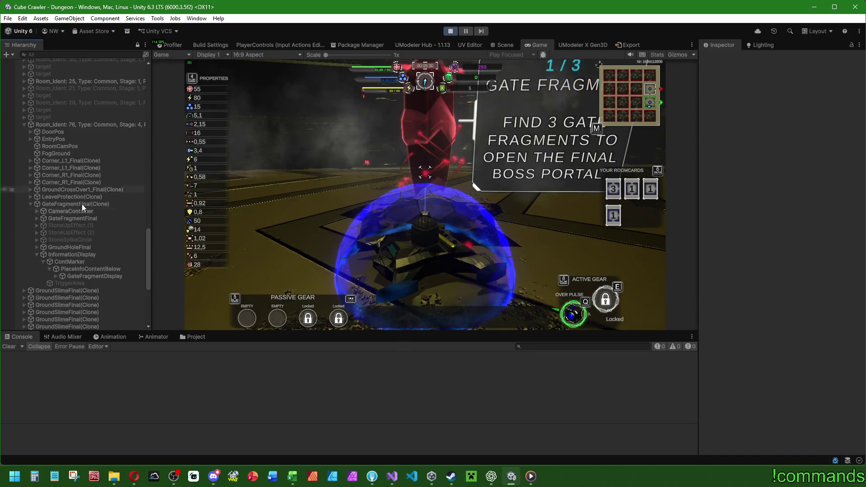
left_click(89, 274)
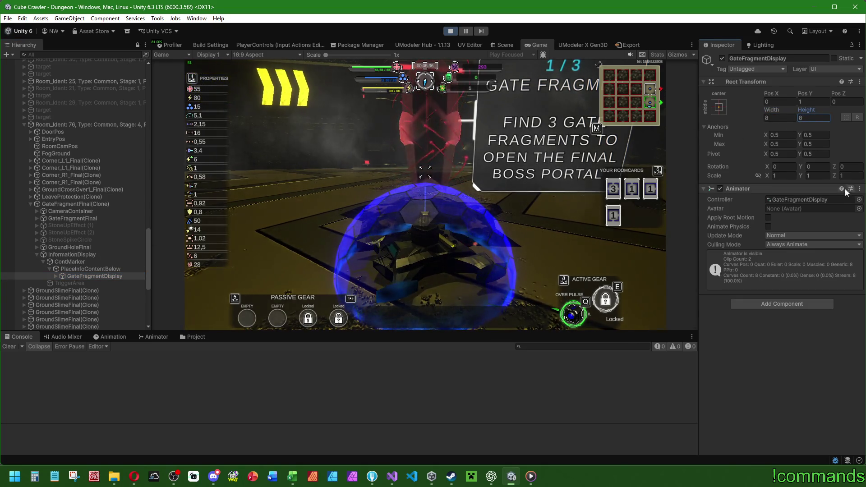
type("0,5")
left_click(818, 176)
type("0,5")
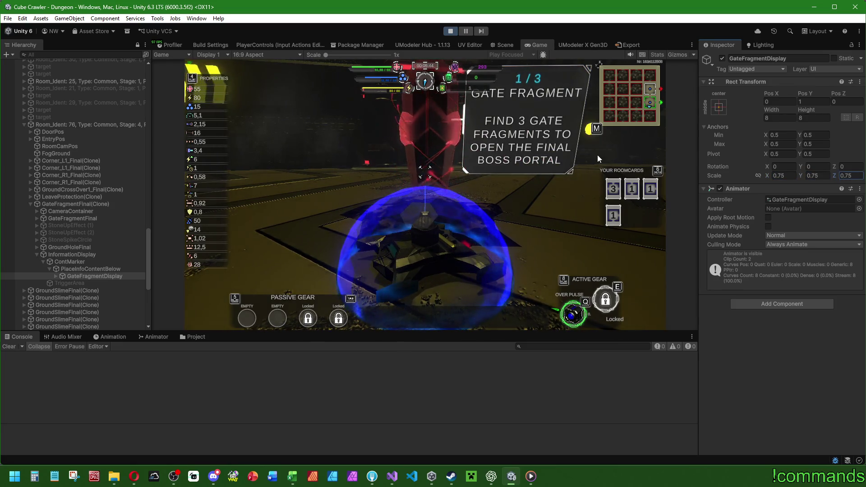
Step: Collapse Dungeon in the Hierarchy and maximize the Game view to view the smaller panel
scroll(134, 156, "up", 5)
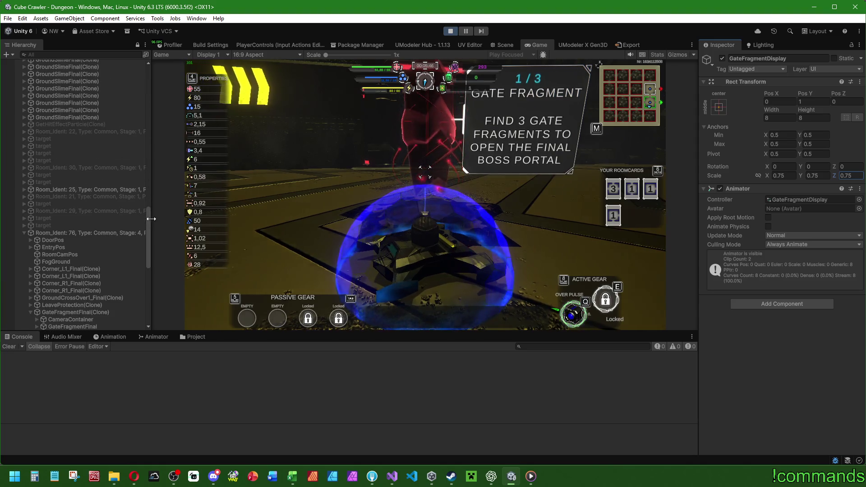
left_click_drag(147, 226, 124, 53)
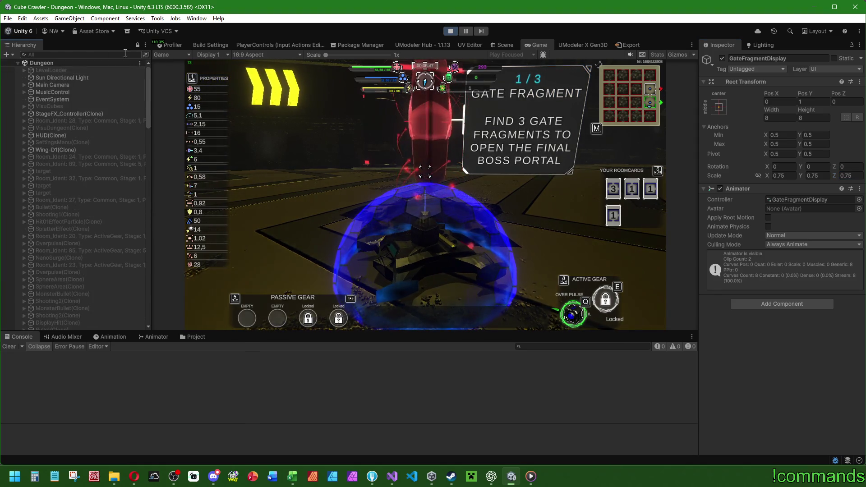
left_click(18, 63)
double_click(543, 47)
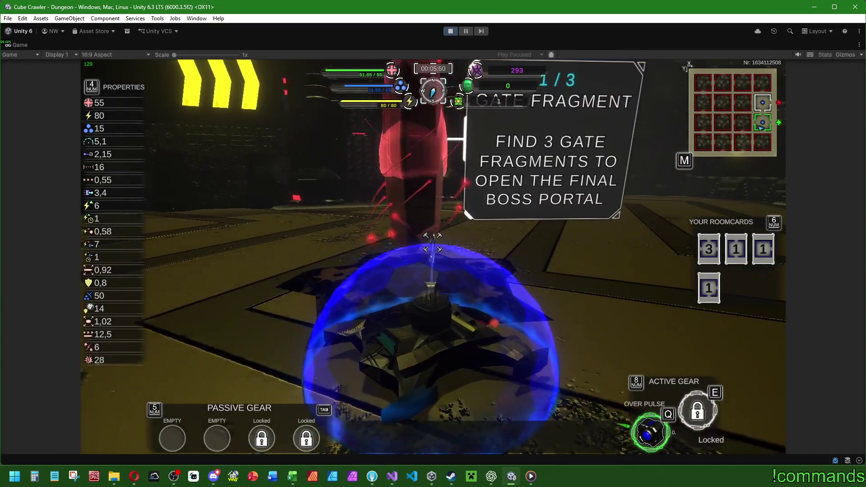
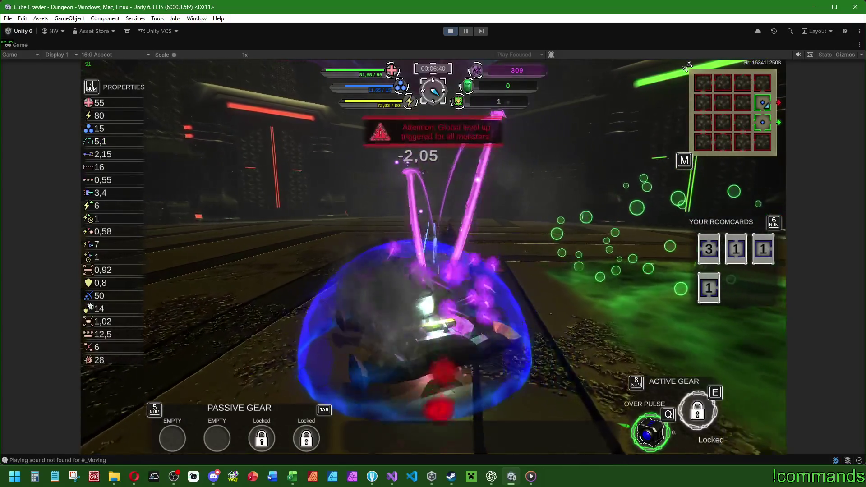
Step: Open and close the dungeon map three times to check the room layout
key("m")
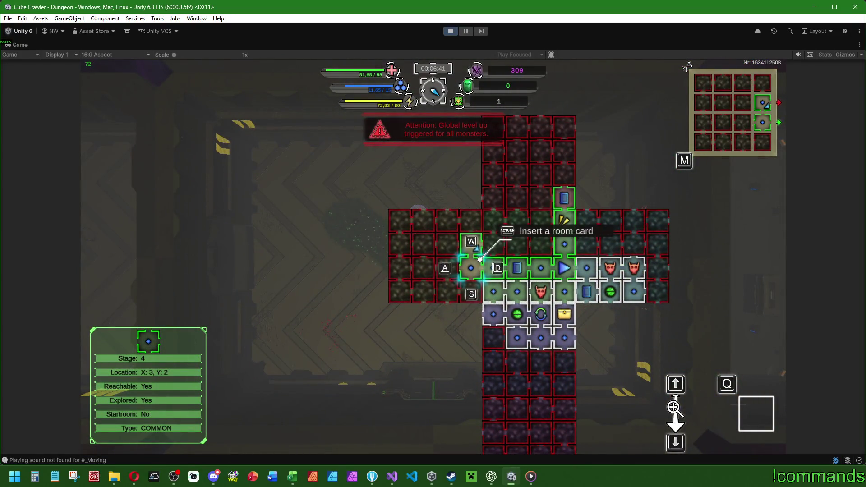
key("m")
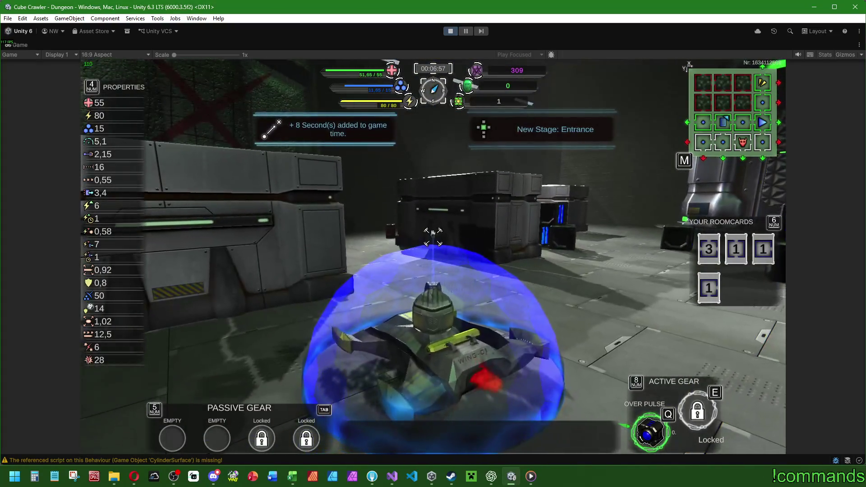
key("m")
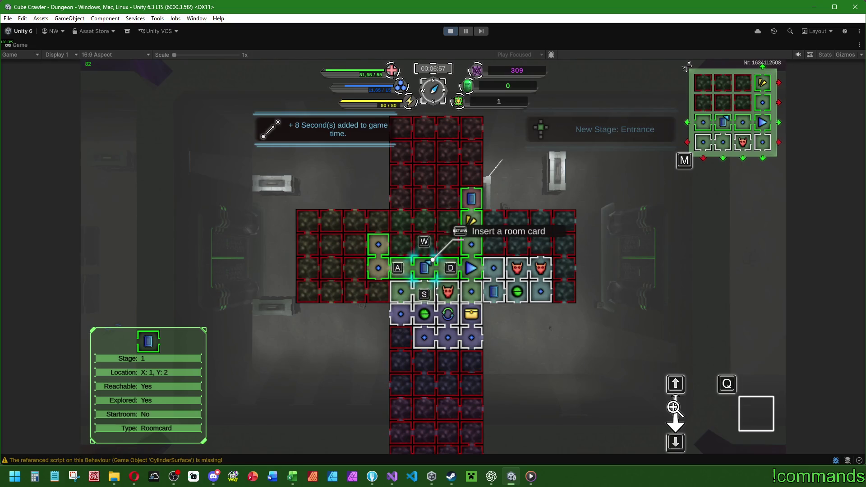
key("m")
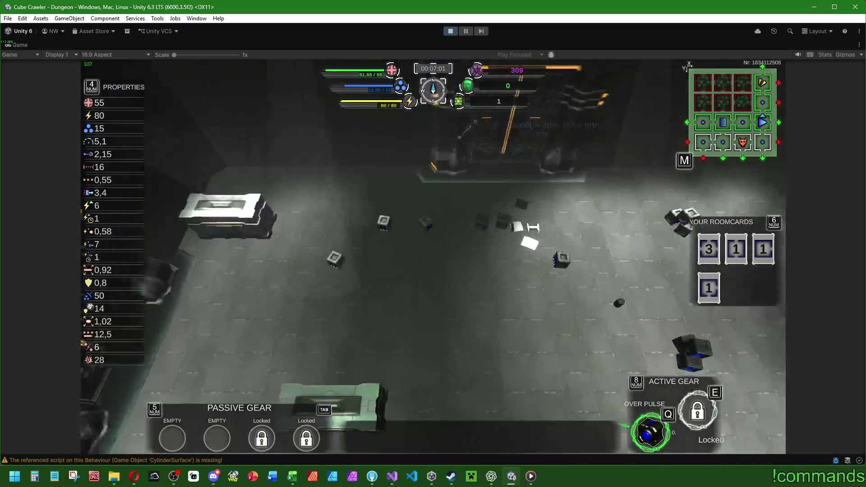
key("m")
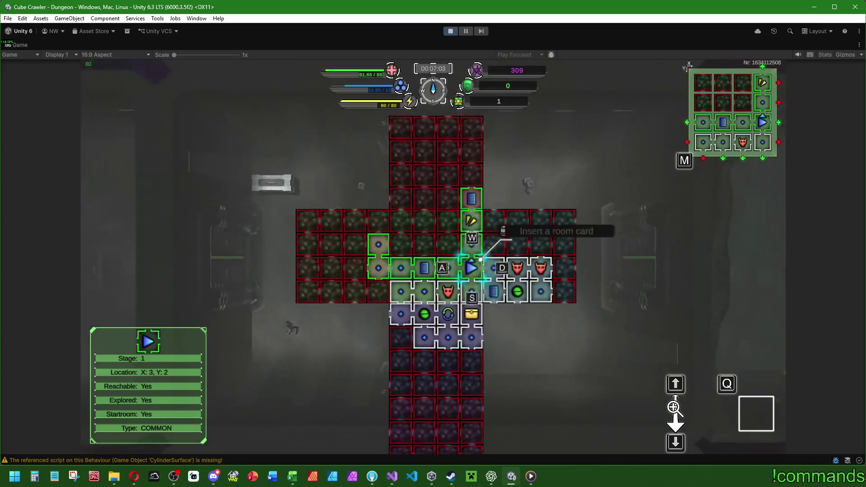
key("m")
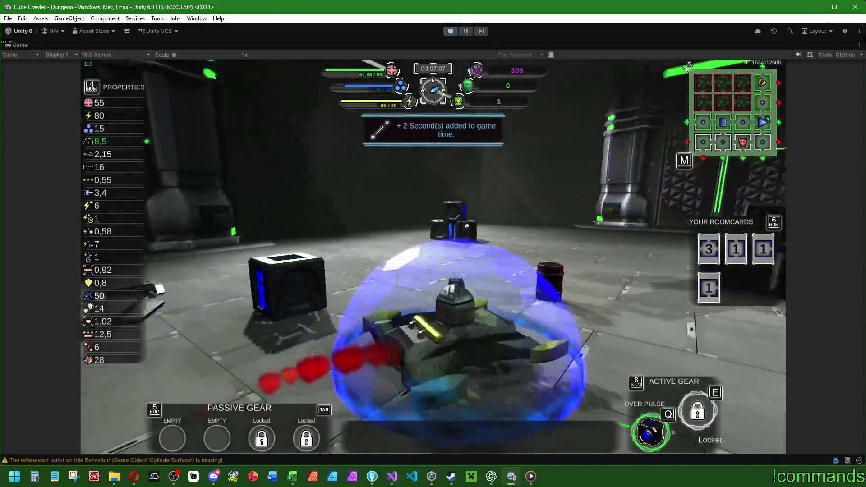
Step: Drive the vehicle through the door into the CubeCenter stage
key("w")
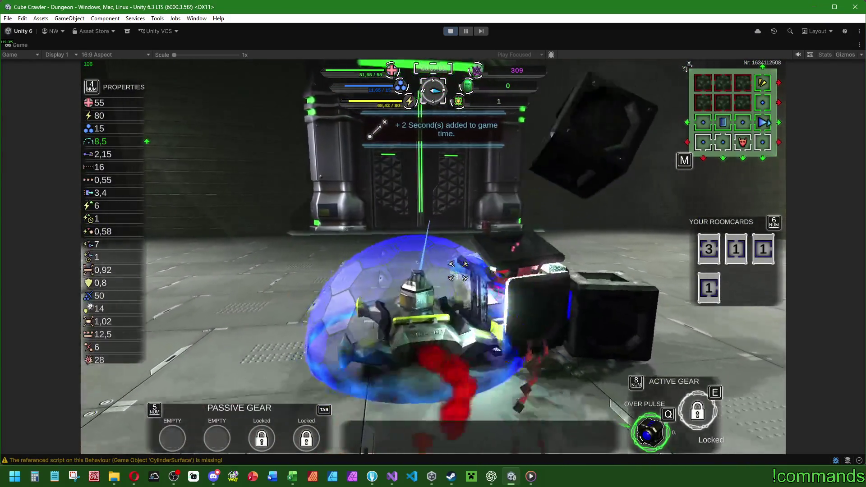
key("w")
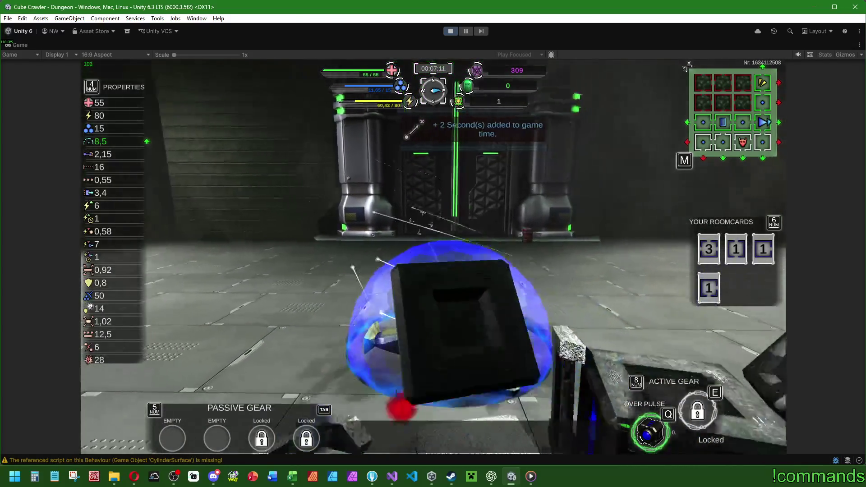
key("w")
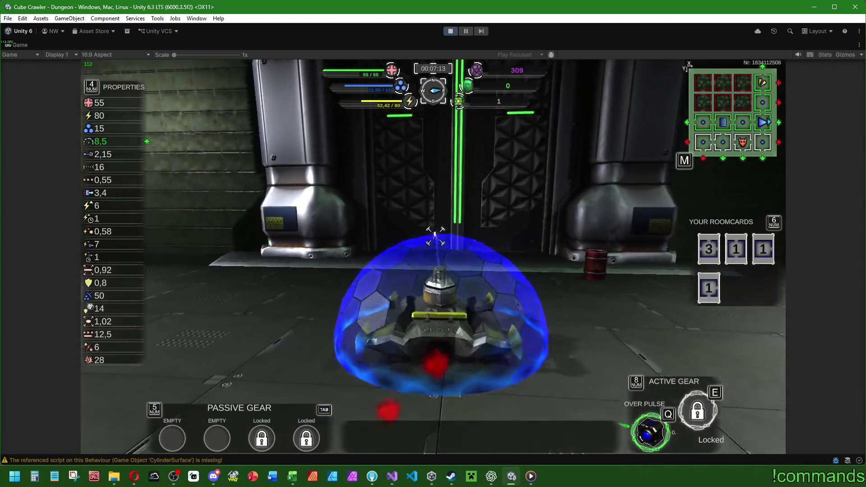
key("w")
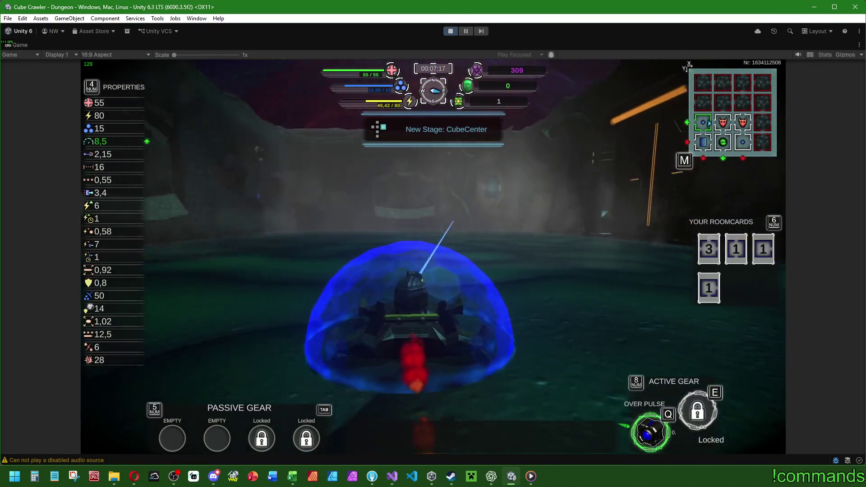
Step: Turn toward the level-6 arena enemy and shoot it until it dies
key("d")
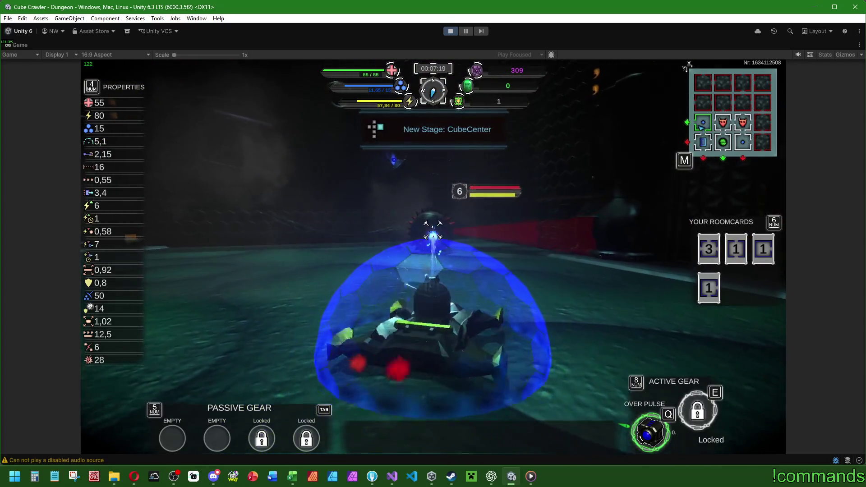
left_click(433, 231)
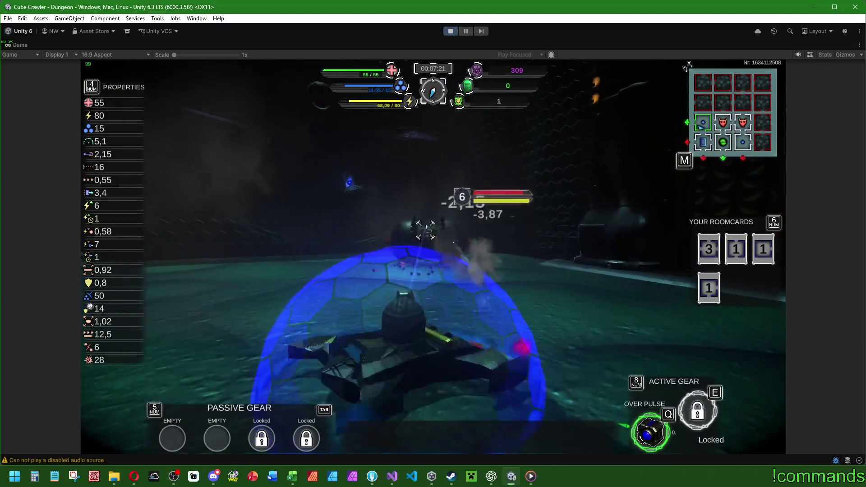
key("d")
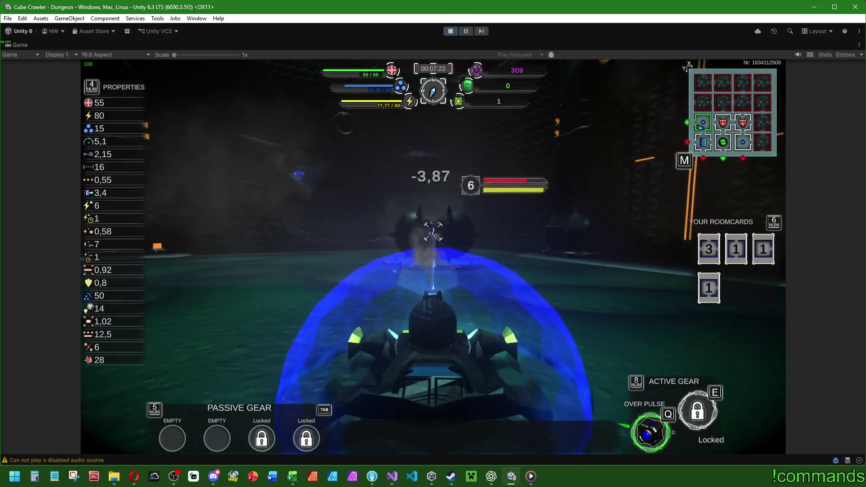
key("w")
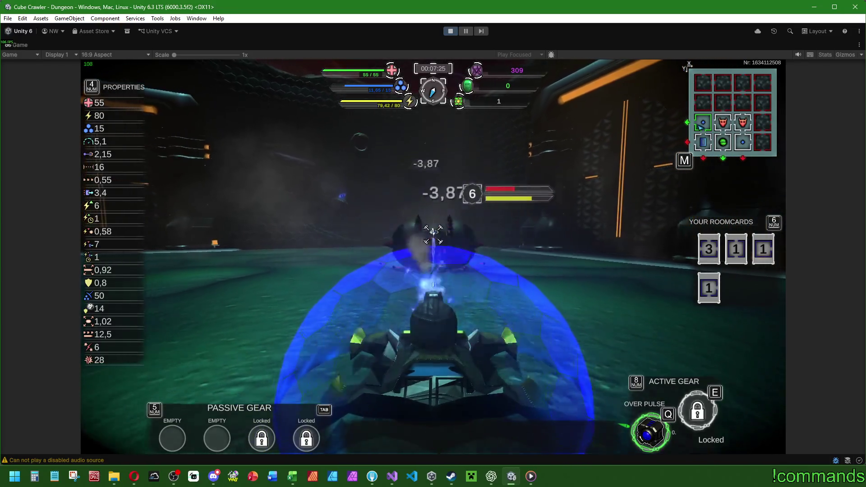
left_click(432, 231)
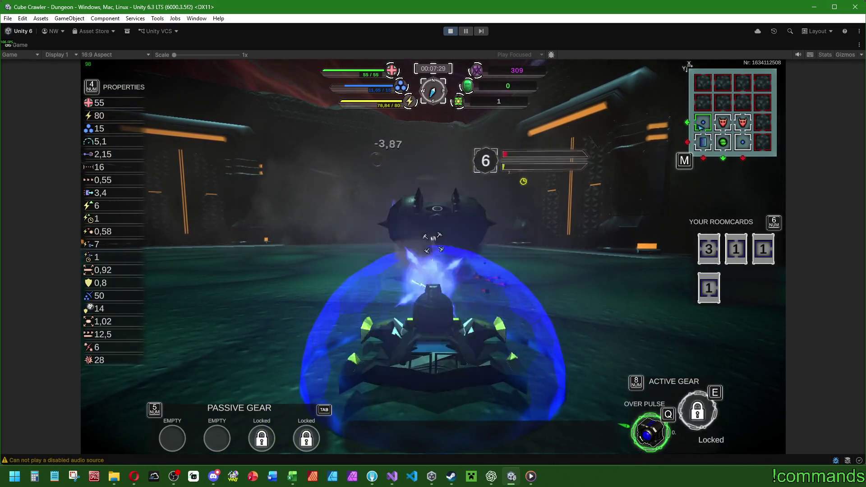
Step: Drive past the defeated enemy and choose Leave Cube from the Settings menu
key("w")
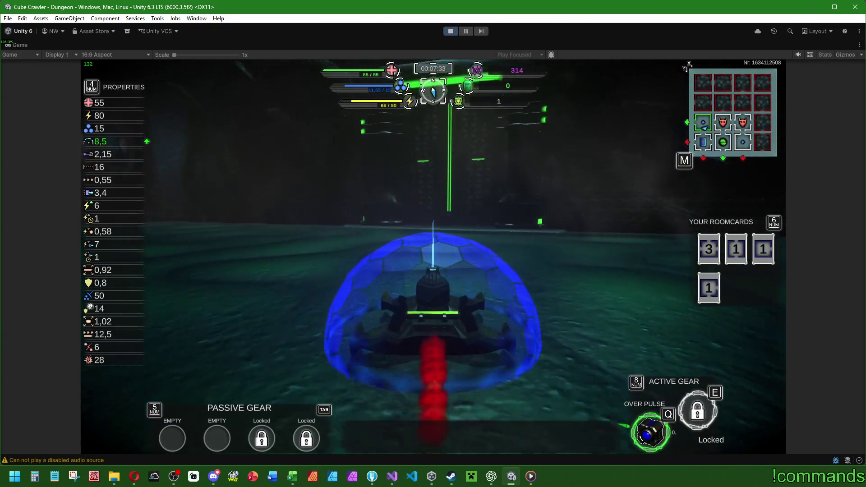
key("Escape")
key("Return")
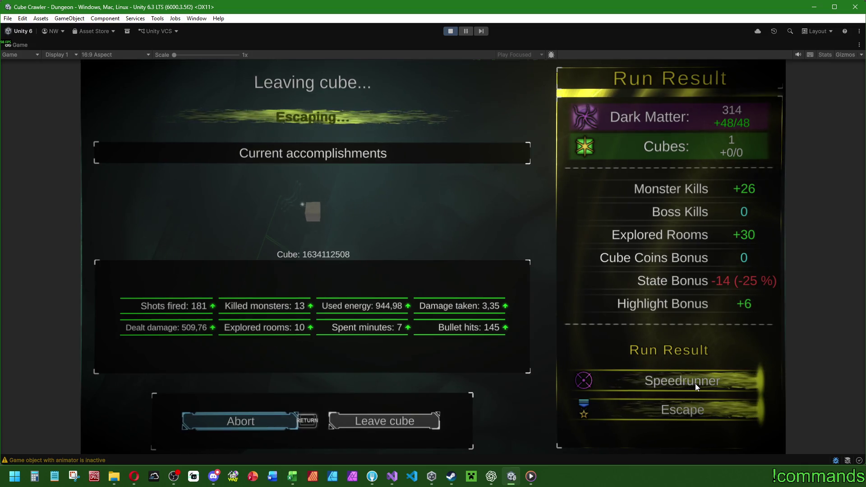
Step: Abort leaving the cube and drive through the green portal into the next room
key("Return")
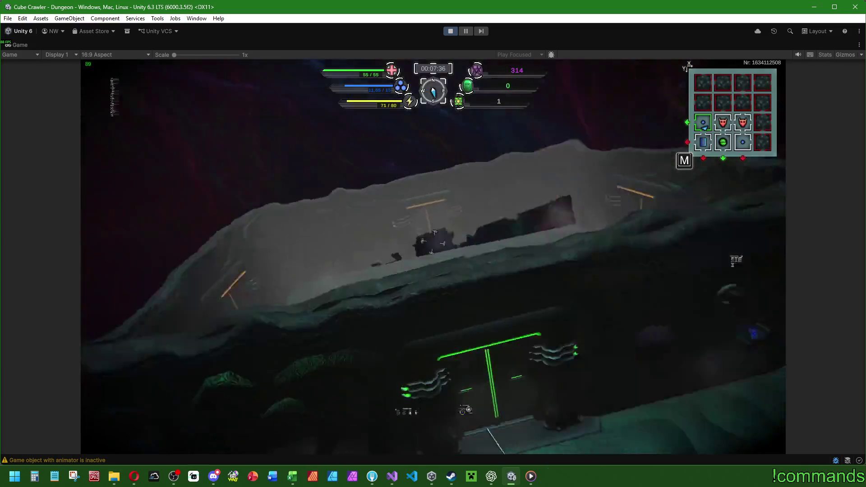
key("w")
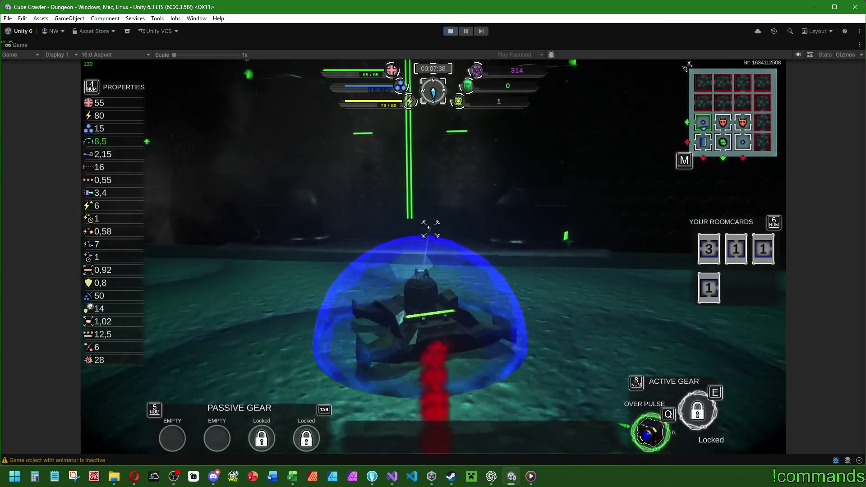
key("w")
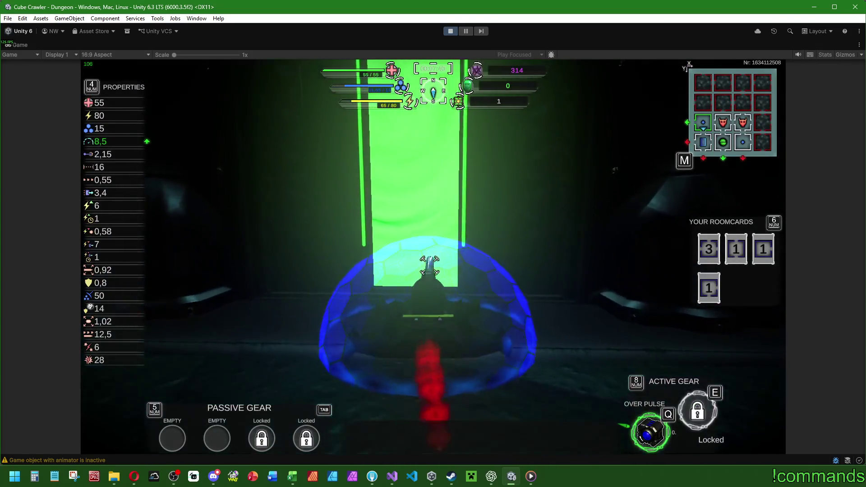
key("w")
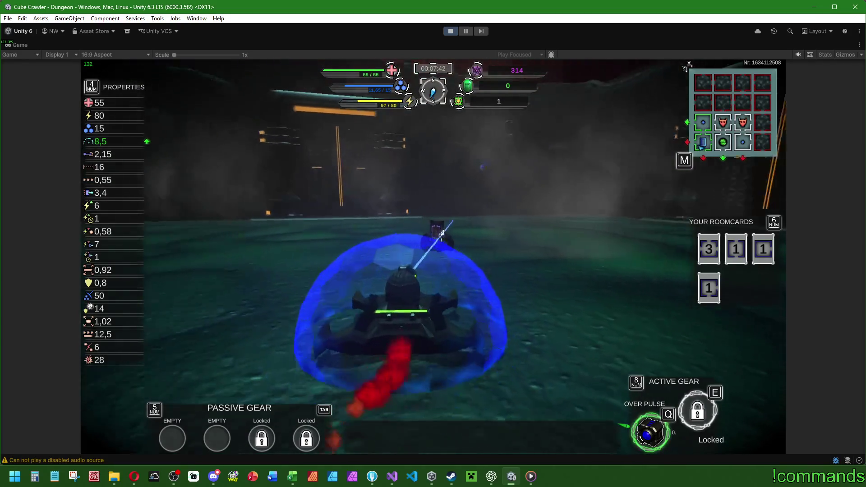
Step: Turn the vehicle and inspect the room one cell below on the dungeon map
key("a")
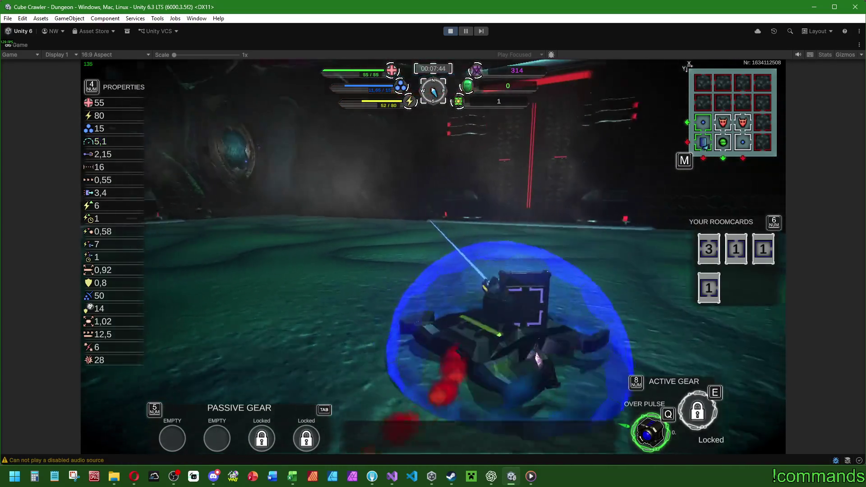
key("m")
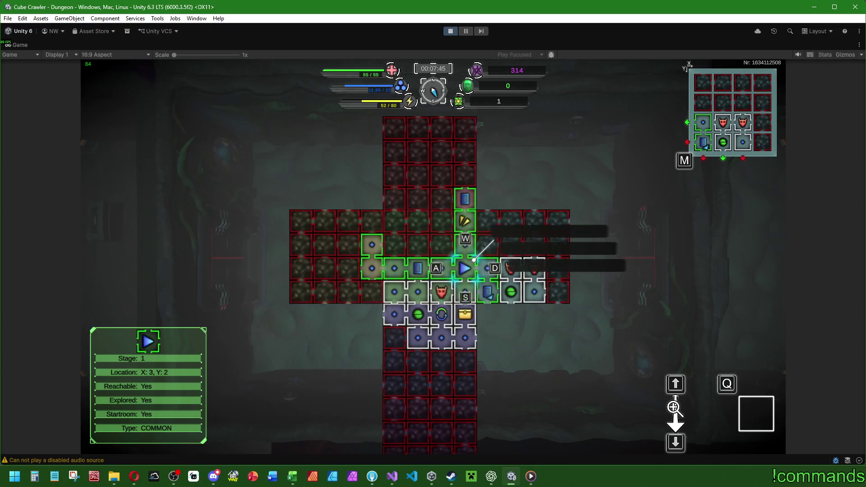
key("s")
key("m")
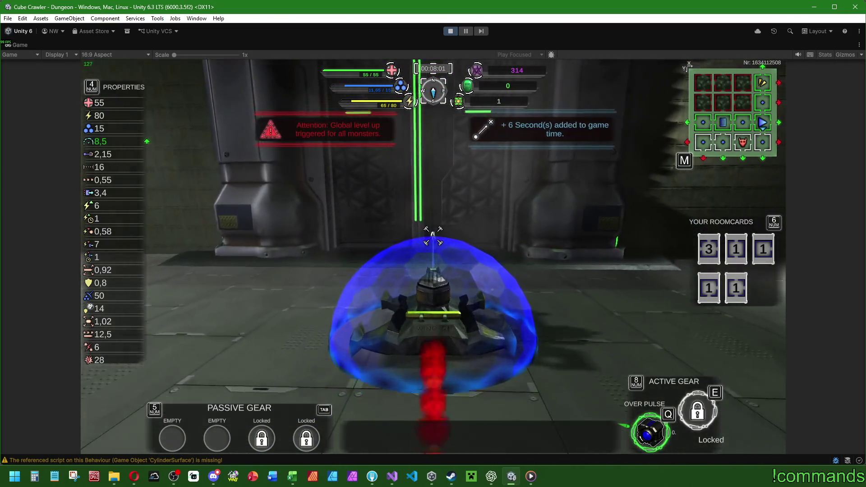
Step: Enter the green portal, raise the shield and fire Over Pulse while fighting onward
key("w")
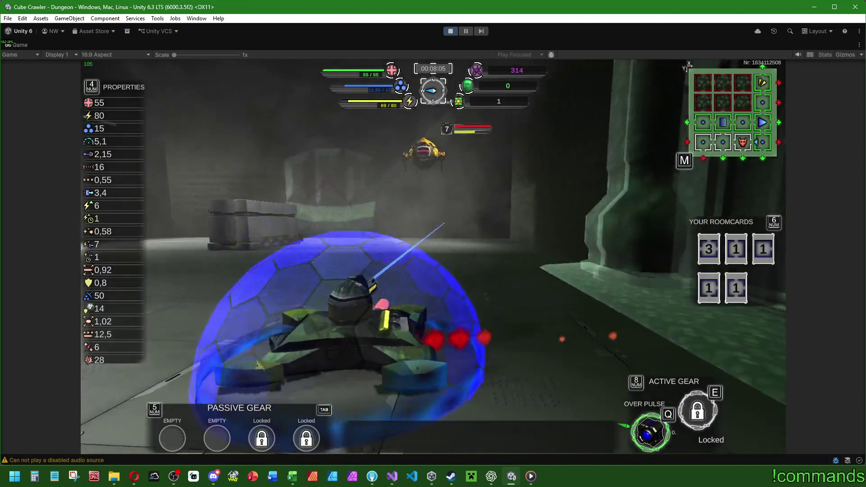
key("q")
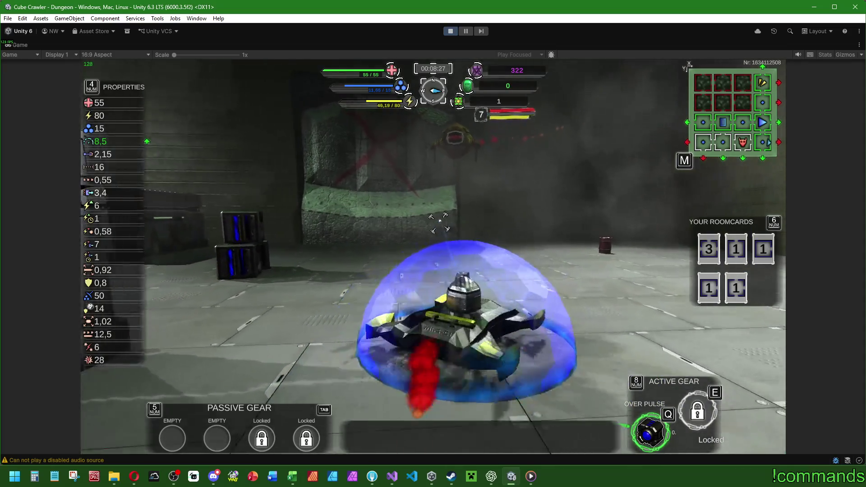
key("q")
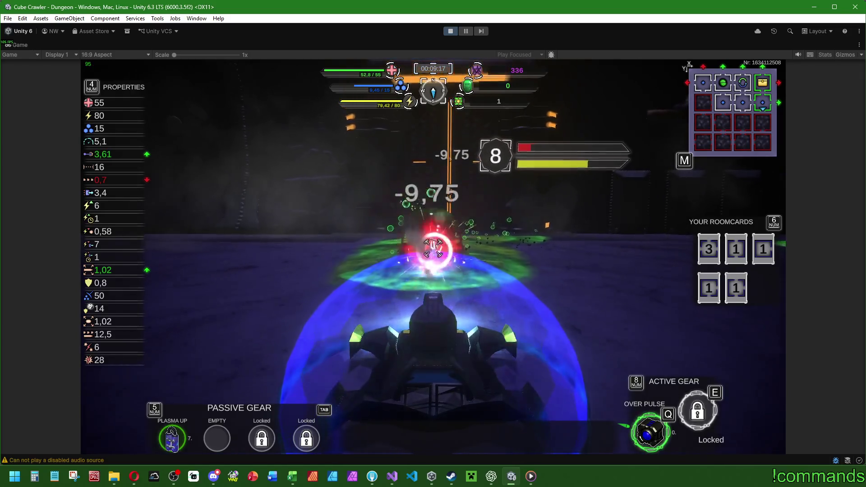
Step: Drive on, then un-maximize the Game view to bring back Hierarchy, Console and Inspector
key("q")
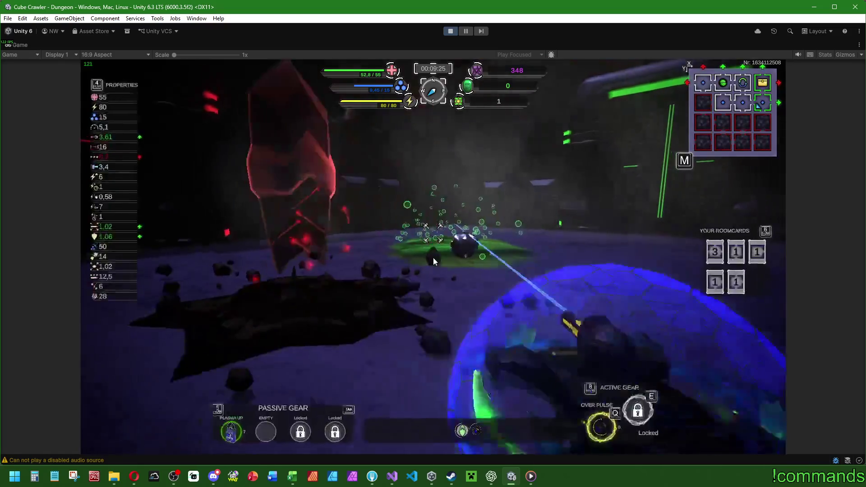
key("super")
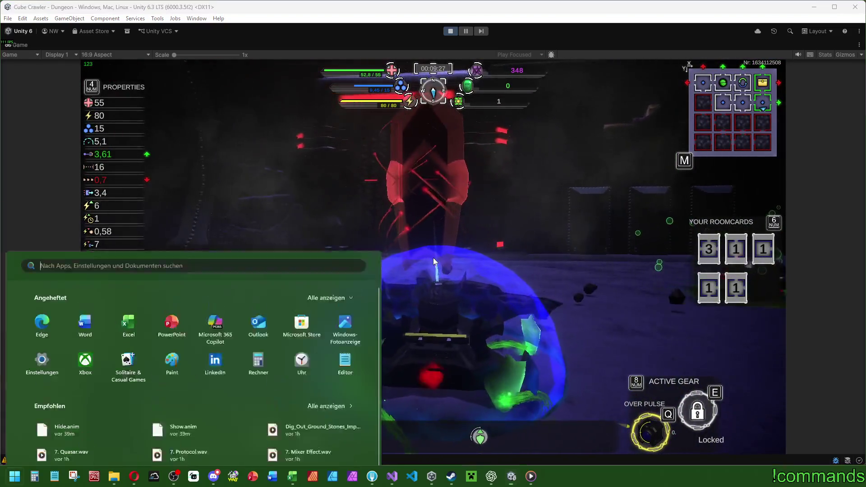
double_click(20, 44)
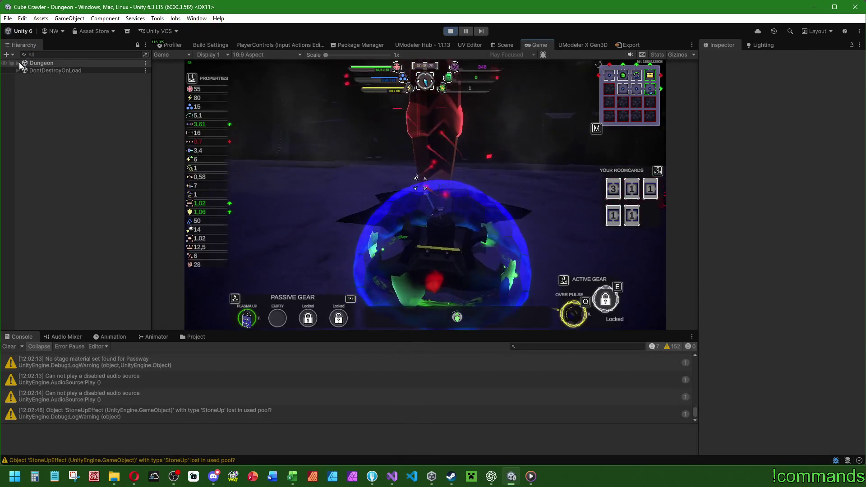
Step: Select the Common room with ident 40 in the Hierarchy and frame it in the Scene
key("super")
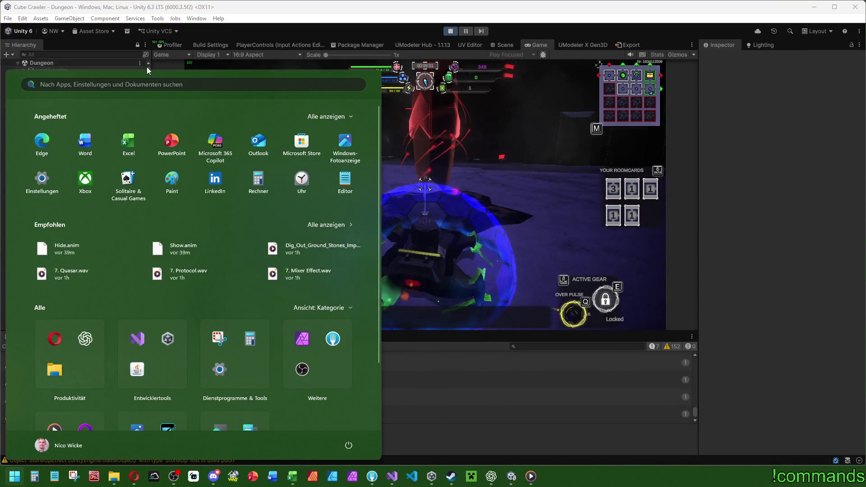
mouse_move(149, 69)
left_mouse_down()
mouse_move(140, 283)
mouse_move(138, 268)
left_mouse_up()
left_click(113, 210)
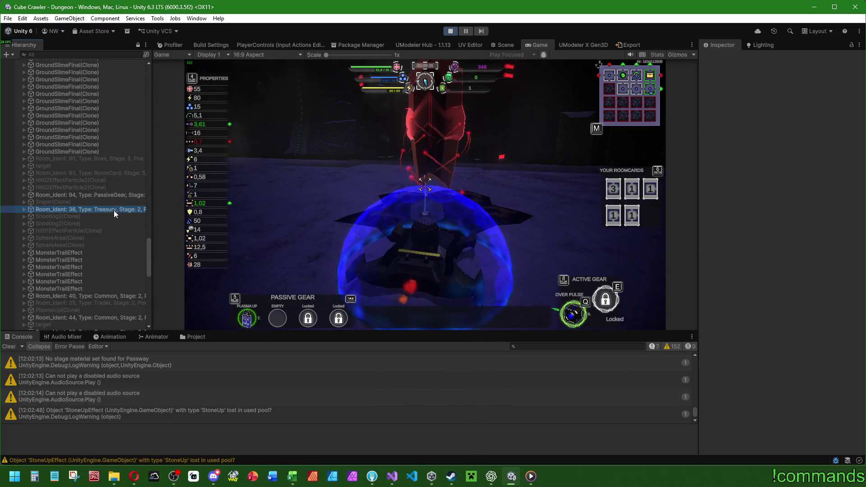
left_click(505, 44)
left_click(117, 196)
scroll(80, 229, "down", 8)
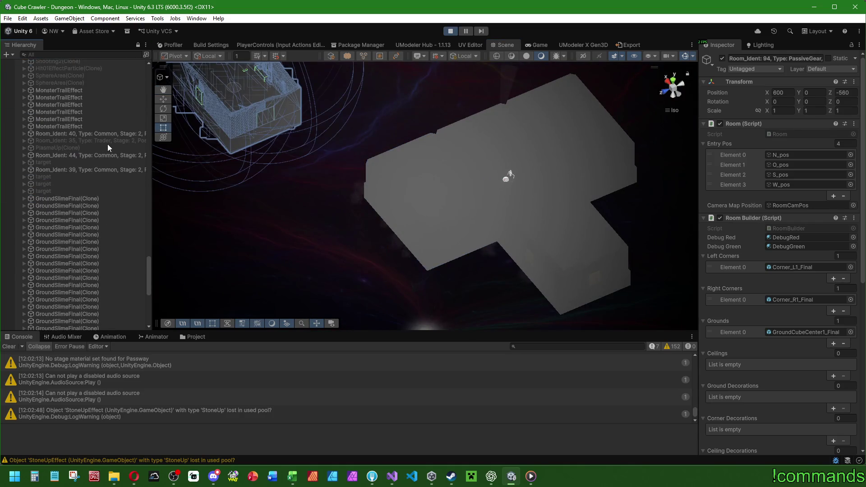
left_click(106, 134)
key("f")
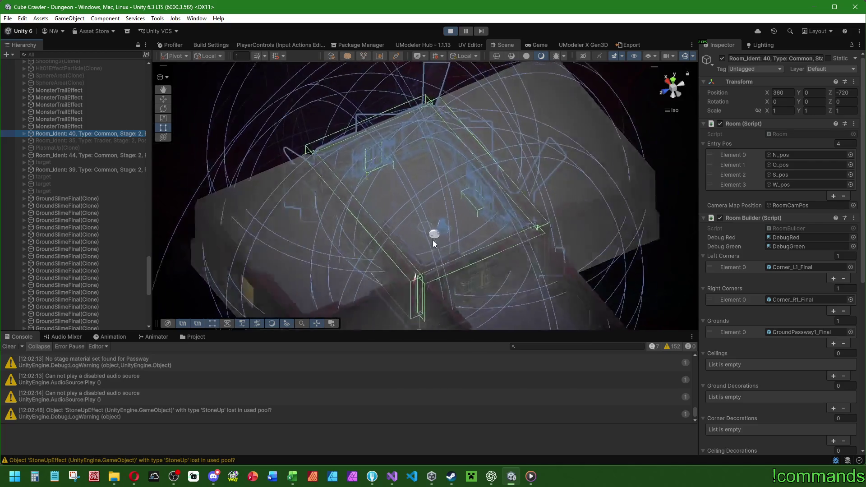
Step: Expand room 40 down to GateFragmentDisplay and set its Rect Transform Pos Y to 1.22
left_click(24, 134)
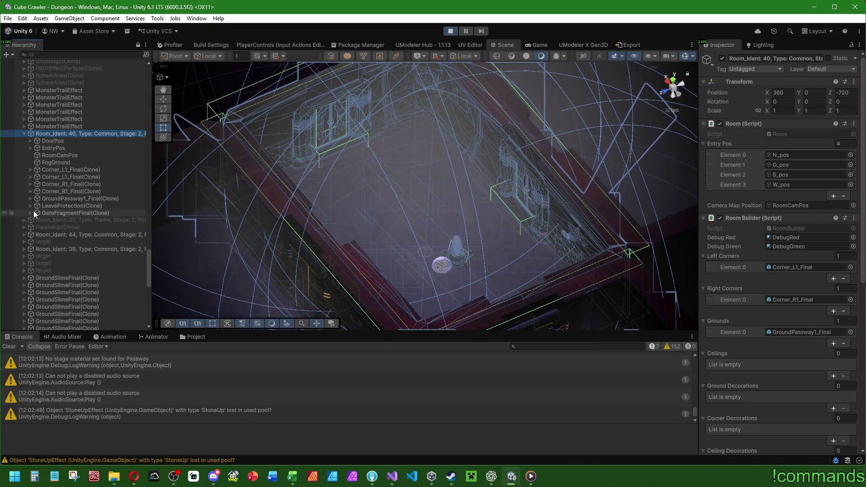
double_click(65, 264)
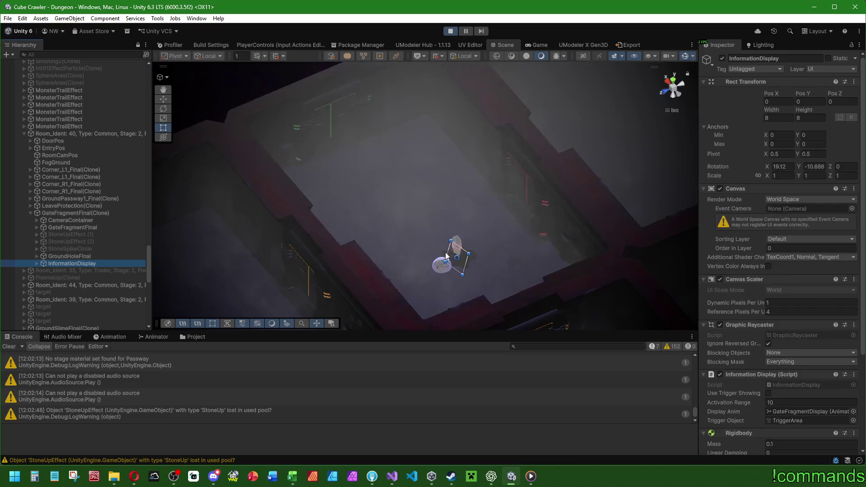
left_click_drag(425, 172, 526, 237)
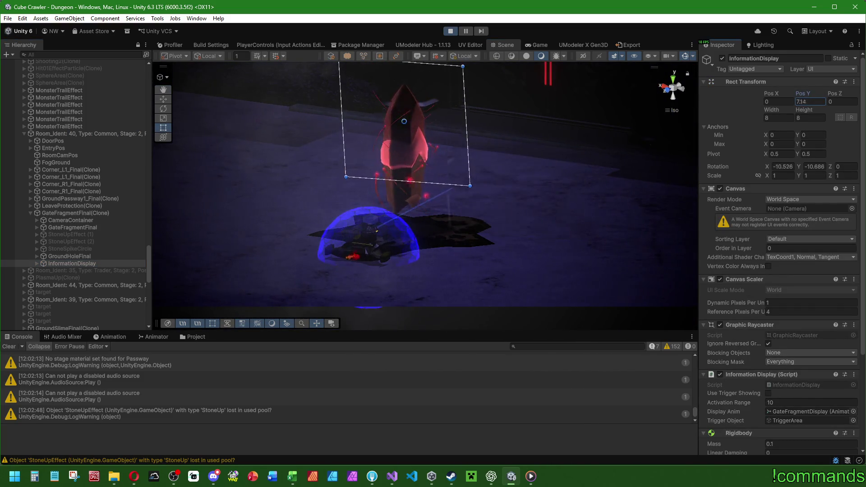
left_click(36, 264)
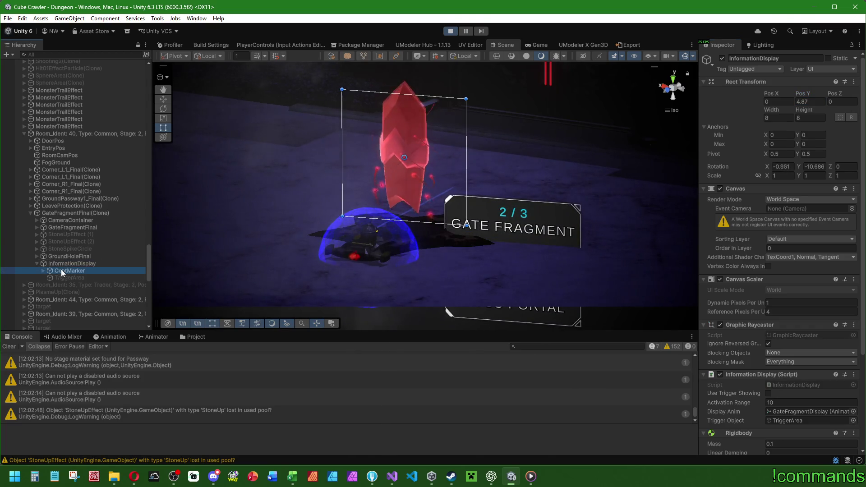
left_click(61, 269)
left_click(43, 271)
left_click(48, 277)
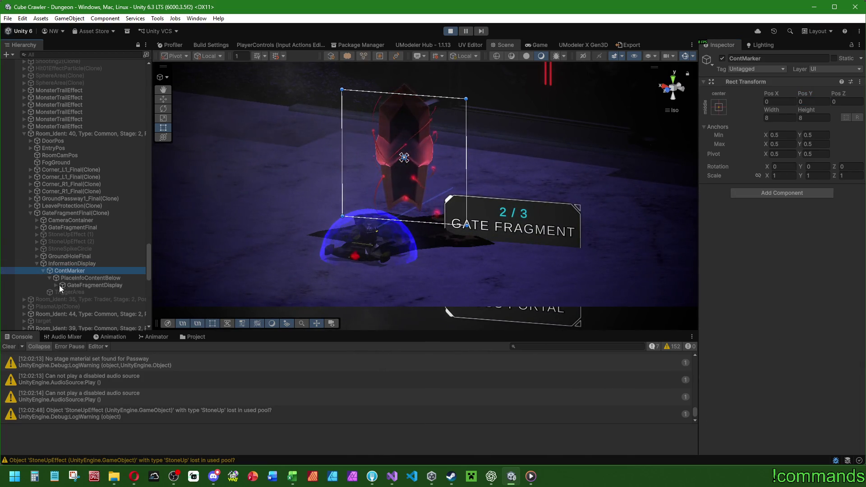
left_click(83, 284)
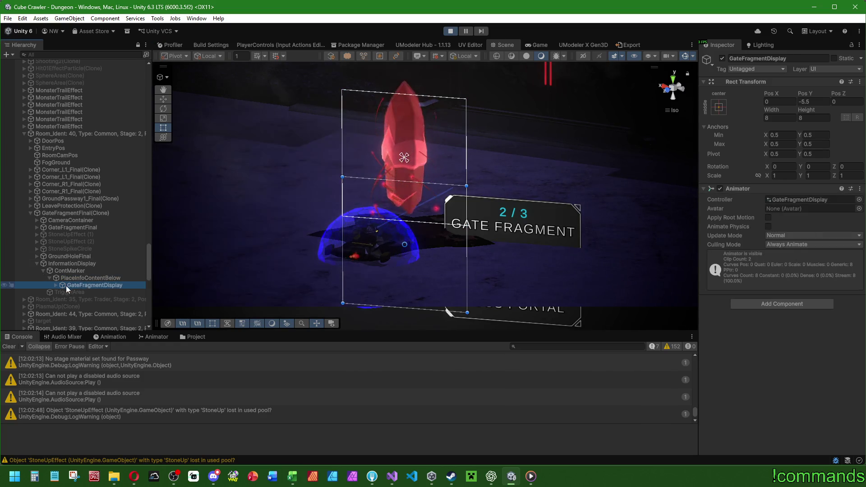
left_click(811, 101)
type("0.95")
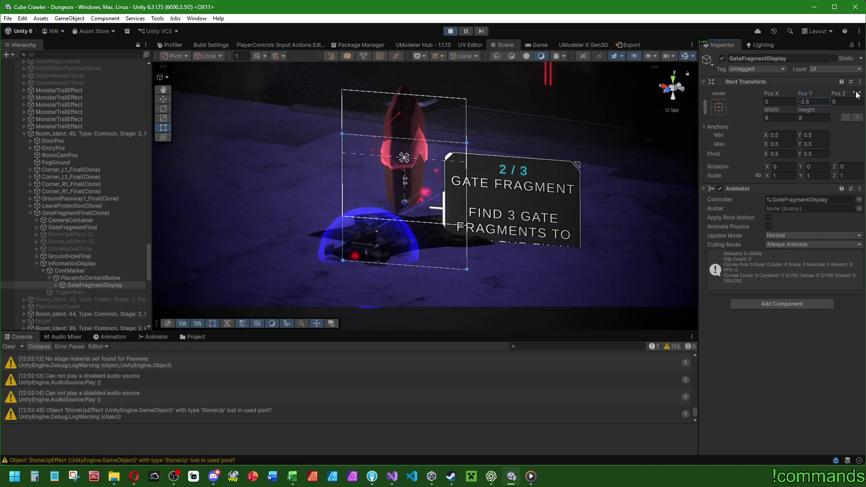
type("1.22")
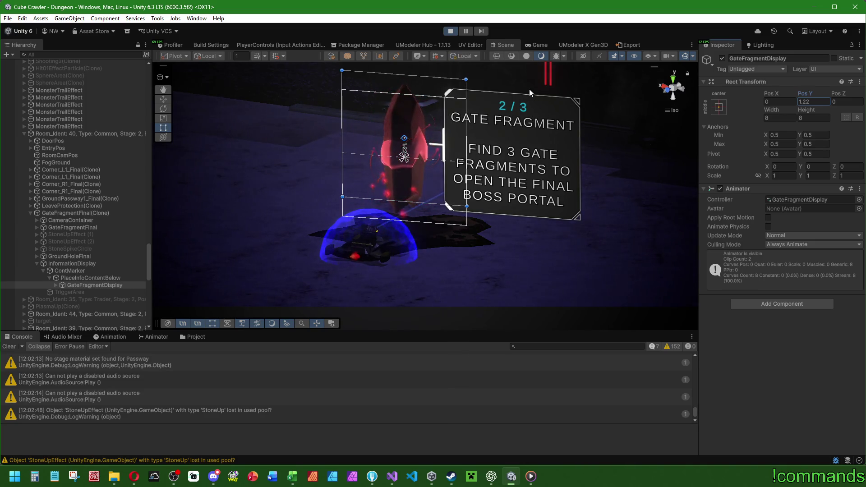
Step: Clear the Console, collapse the Dungeon hierarchy, and maximize the Game view
left_click(7, 346)
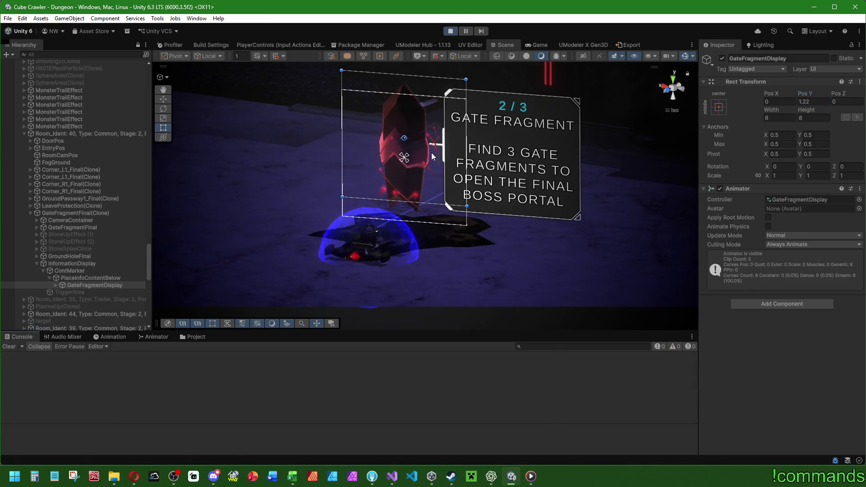
scroll(93, 134, "up", 5)
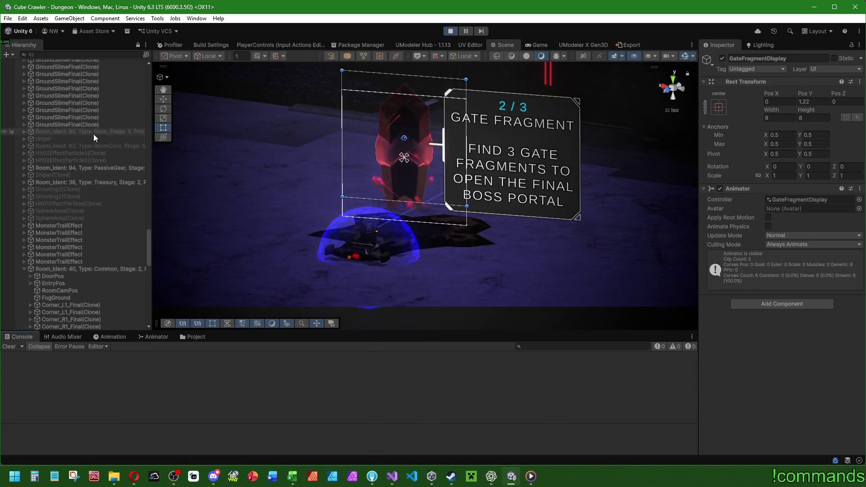
scroll(145, 77, "up", 10)
left_click(17, 63)
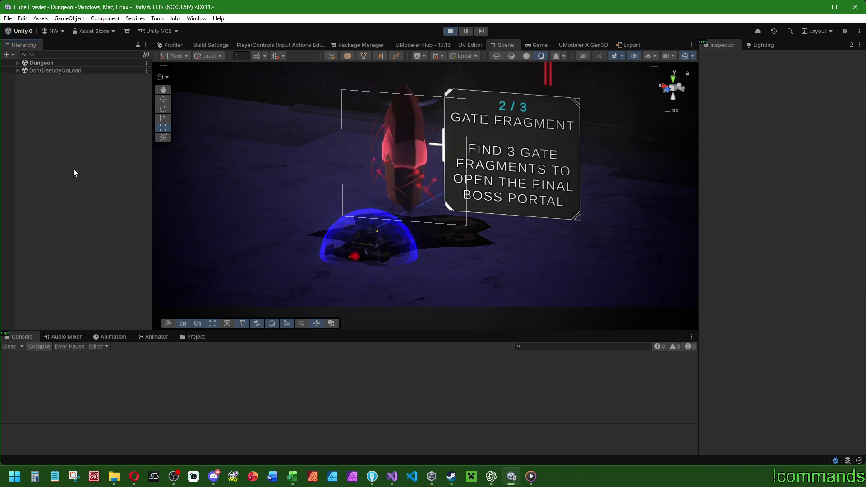
double_click(540, 45)
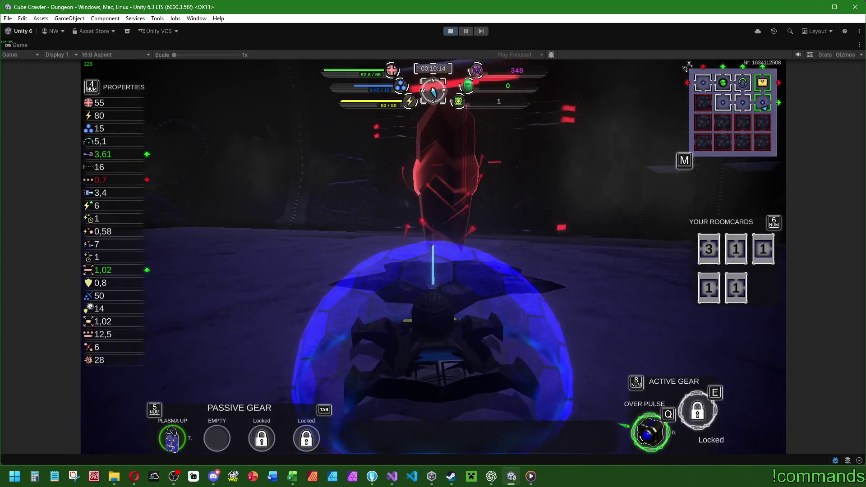
Step: Open the dungeon map, showing the start room at X: 3, Y: 2 with Quick Travel
key("m")
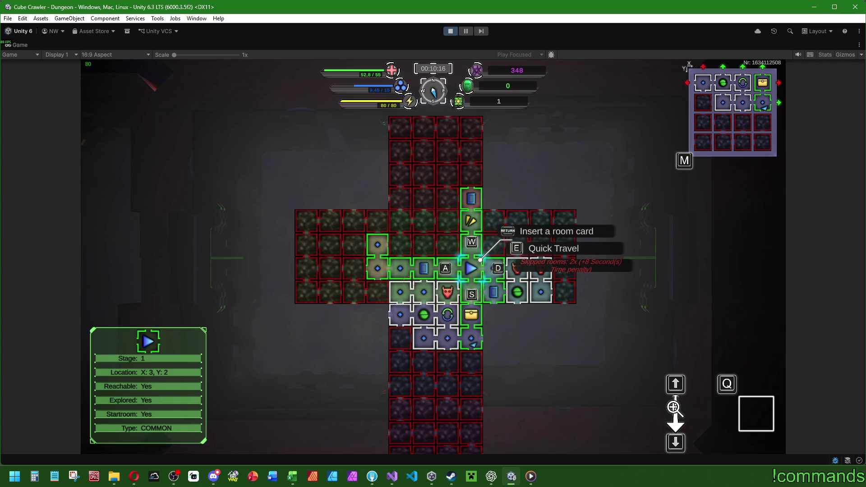
Step: Move the map selection between the start room and nearby passive-gear rooms
key("s")
key("s")
key("a")
key("a")
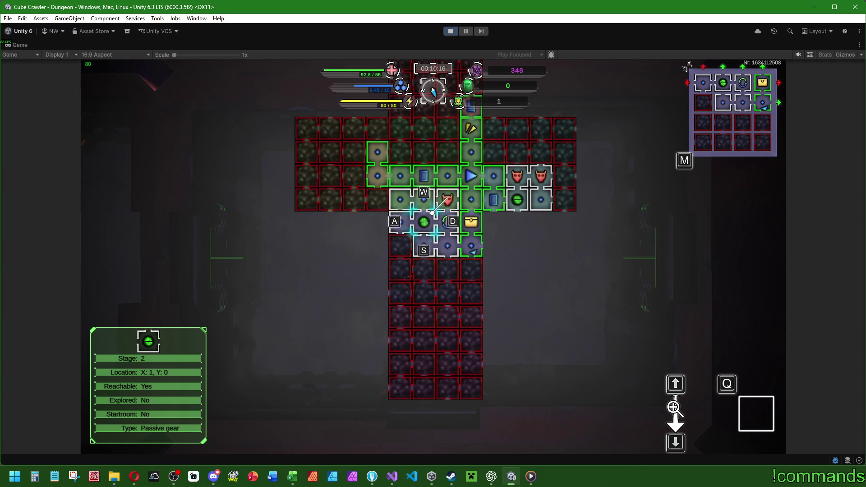
key("w")
key("w")
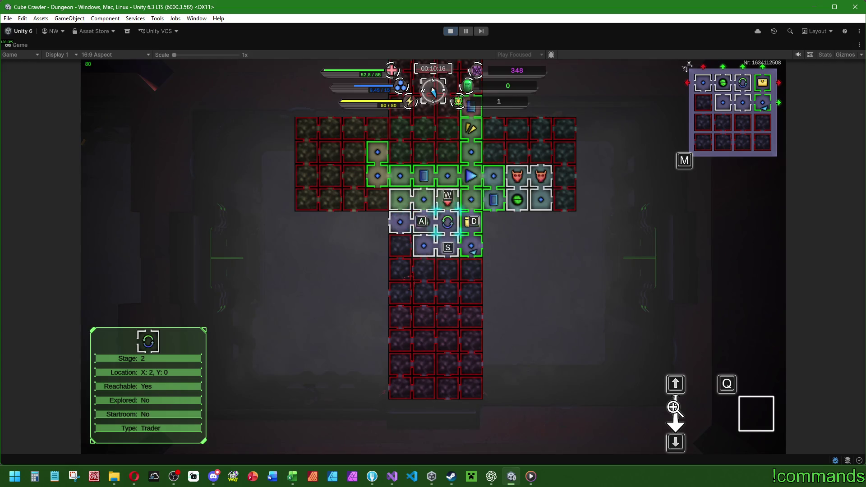
key("d")
key("d")
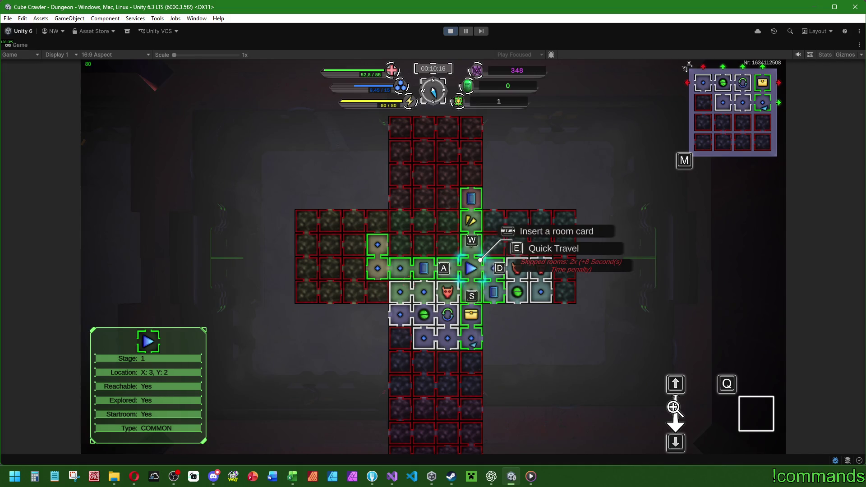
key("s")
key("s")
key("s")
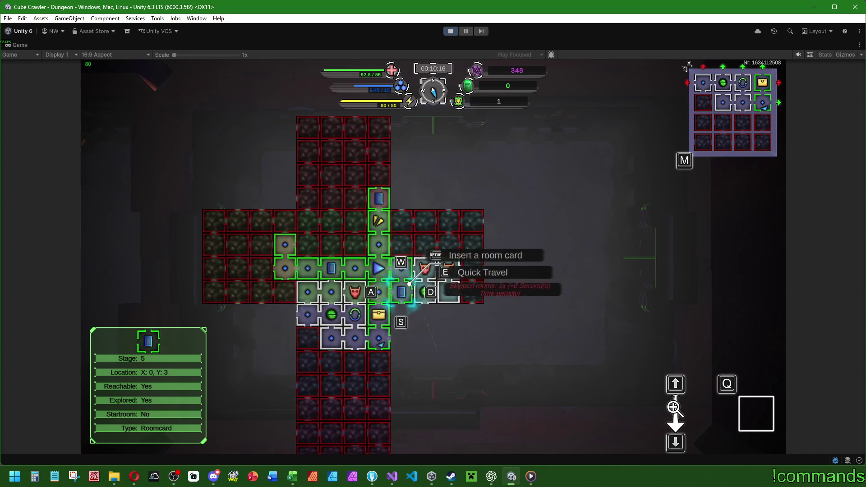
key("w")
key("w")
key("d")
key("d")
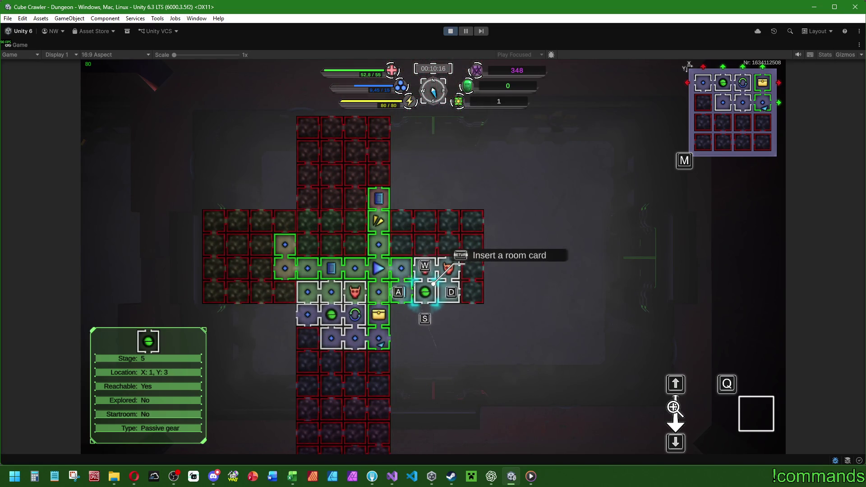
Step: Close the map and drive the tank through the gate beam into CubeCenter
key("m")
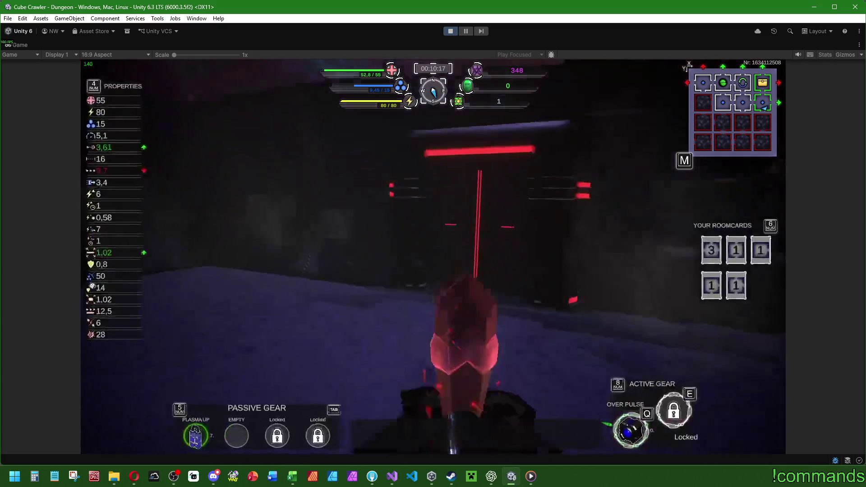
key("w")
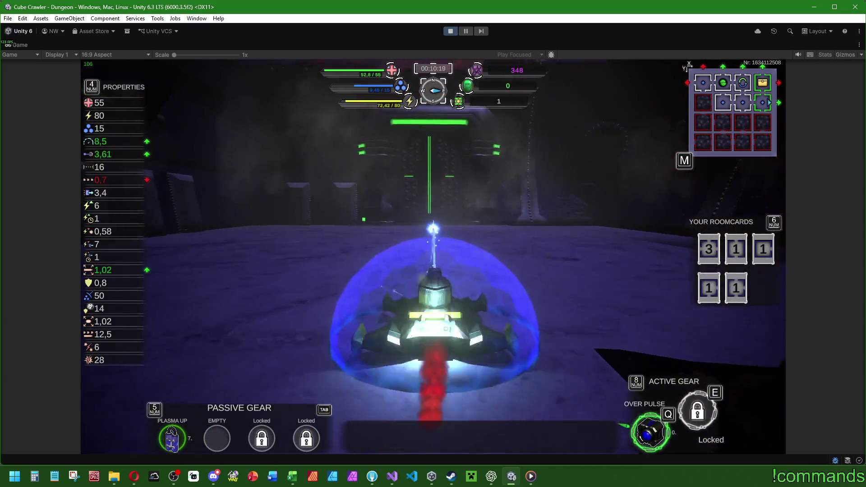
key("w")
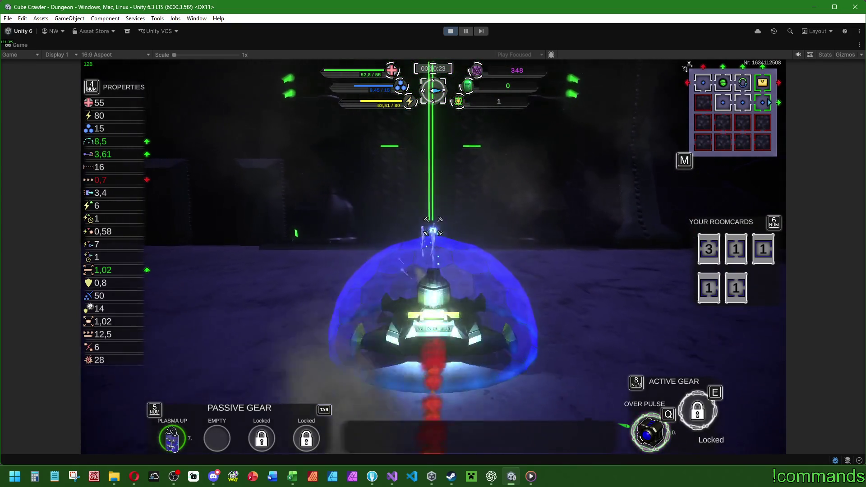
key("w")
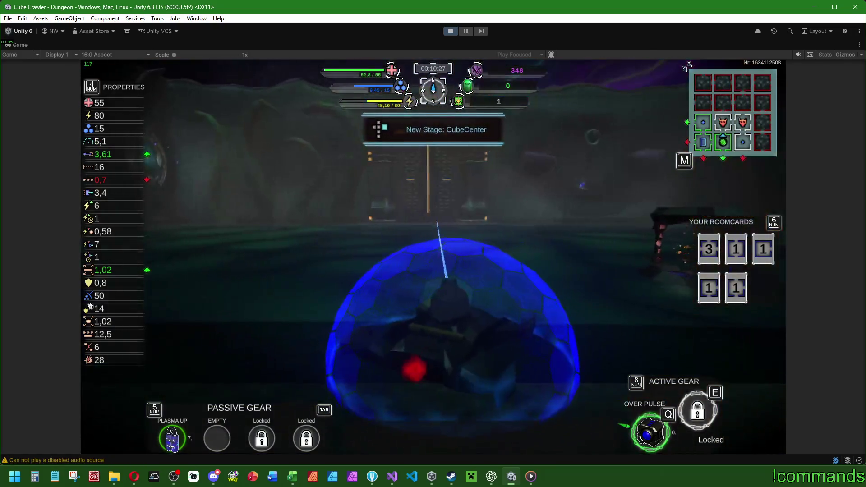
Step: Collect the Sniper passive gear and drive through the next gate into the arena
key("w")
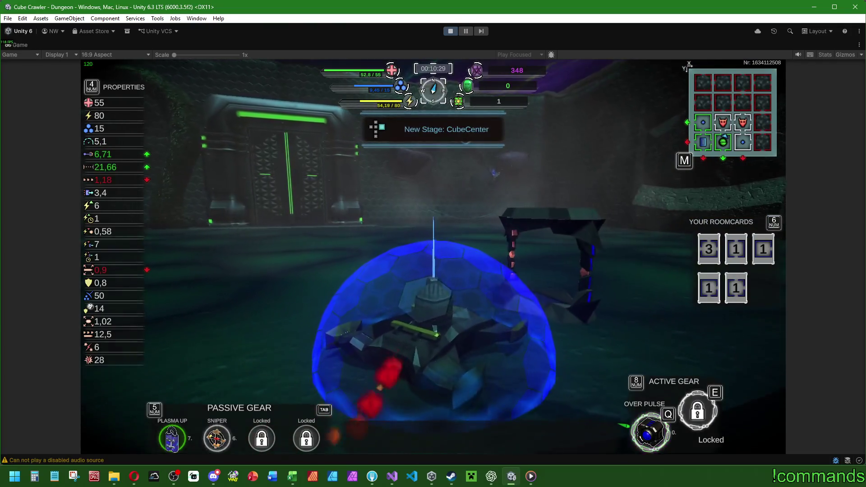
key("w")
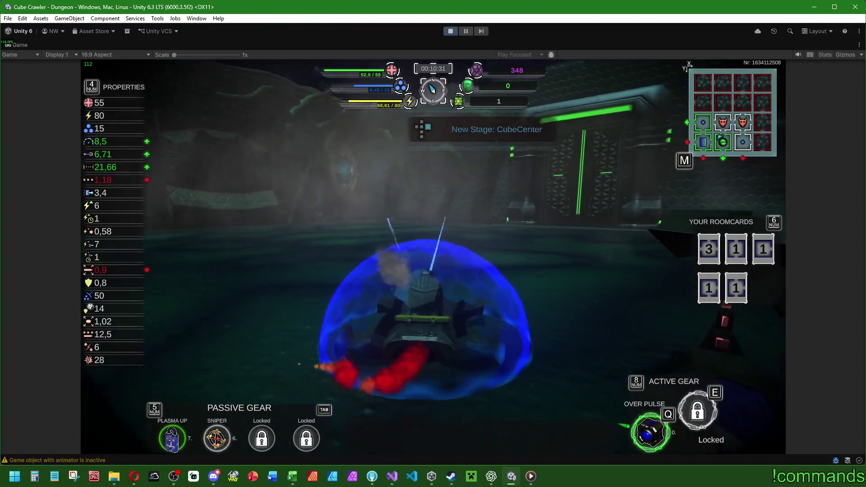
key("w")
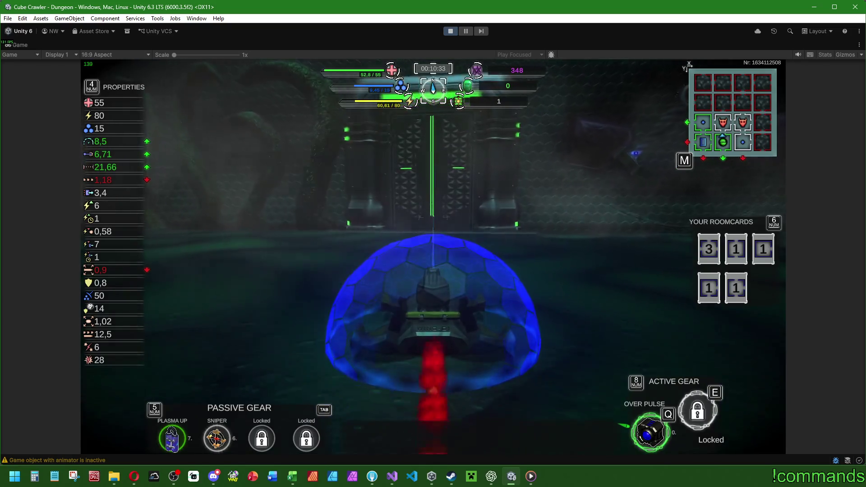
key("w")
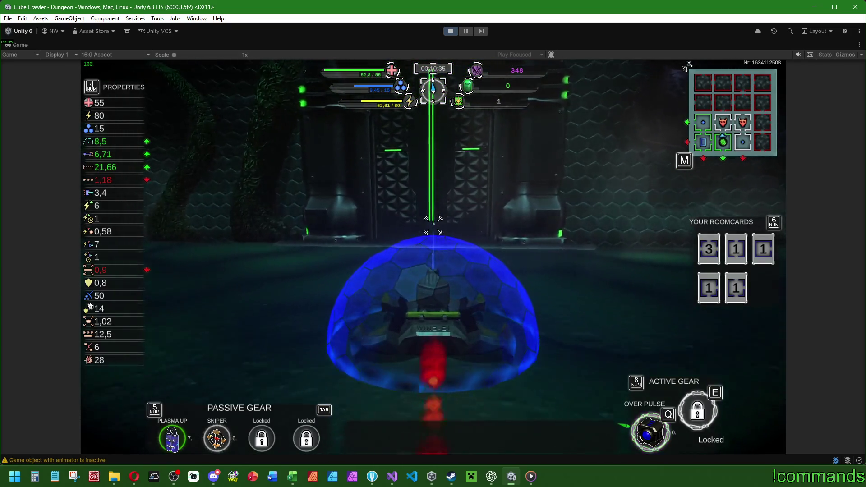
key("w")
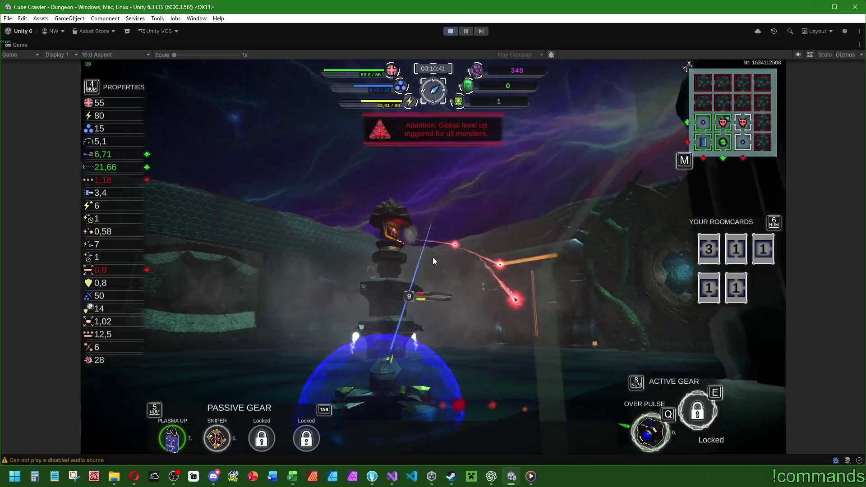
Step: Shield up, circle the arena tower and push past the barrier while attacking it
key("q")
key("w")
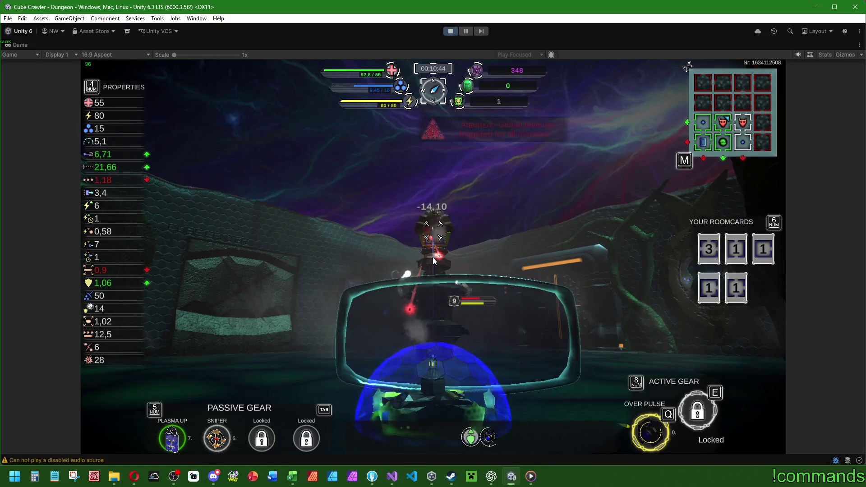
key("d")
key("d")
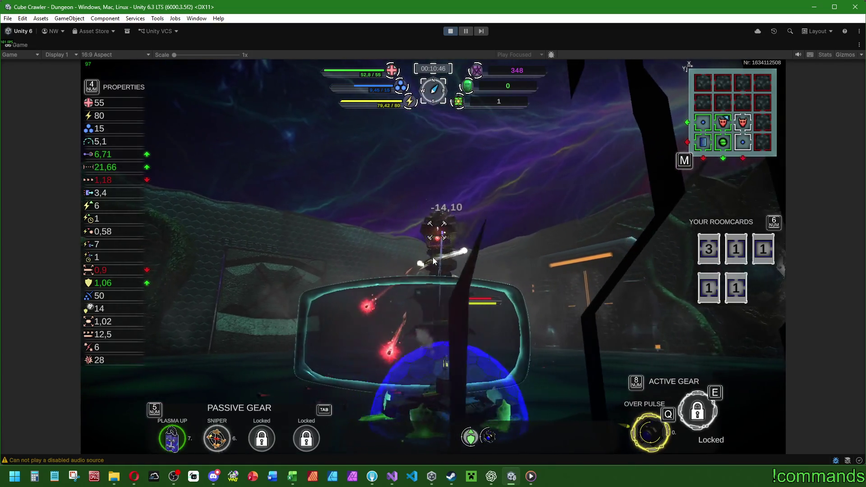
key("w")
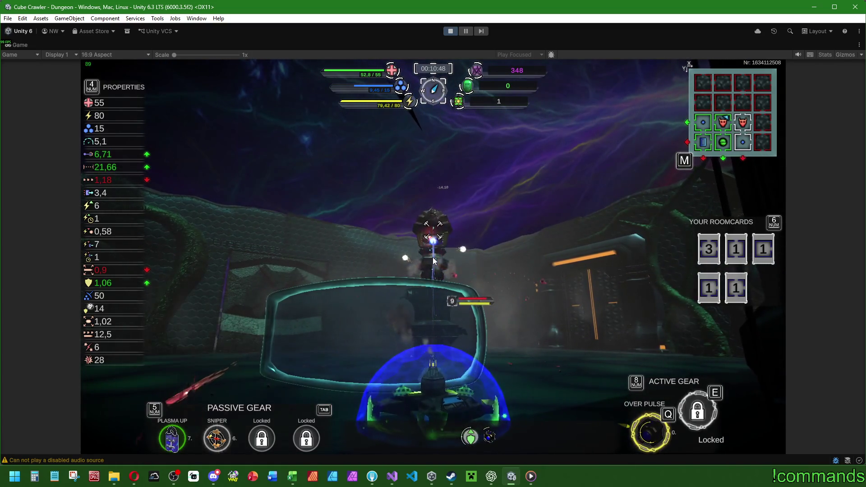
key("w")
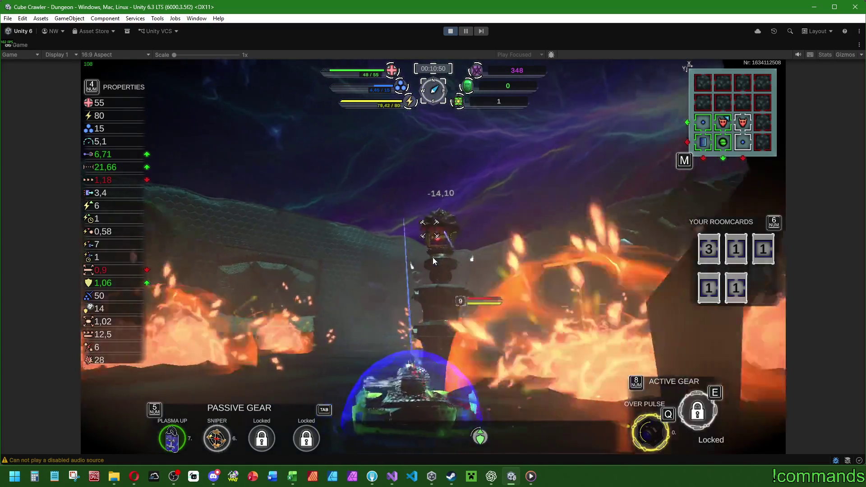
key("d")
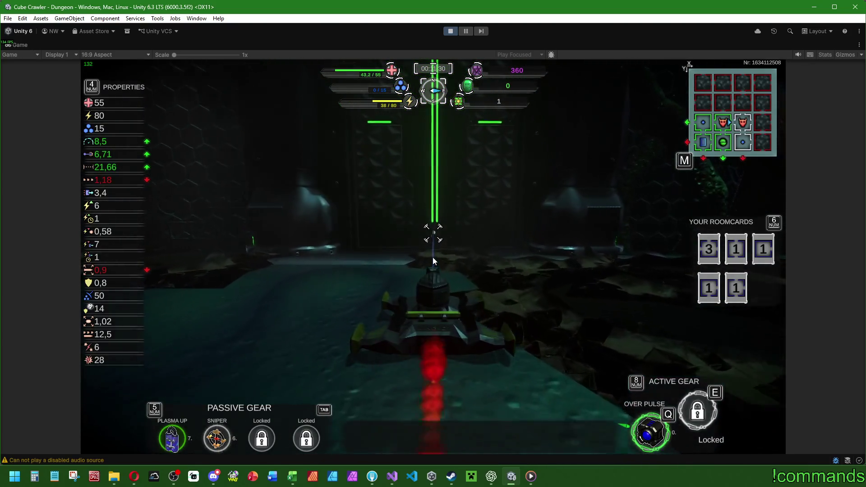
Step: Enter the green portal and advance on the tower with the Q shield raised
key("w")
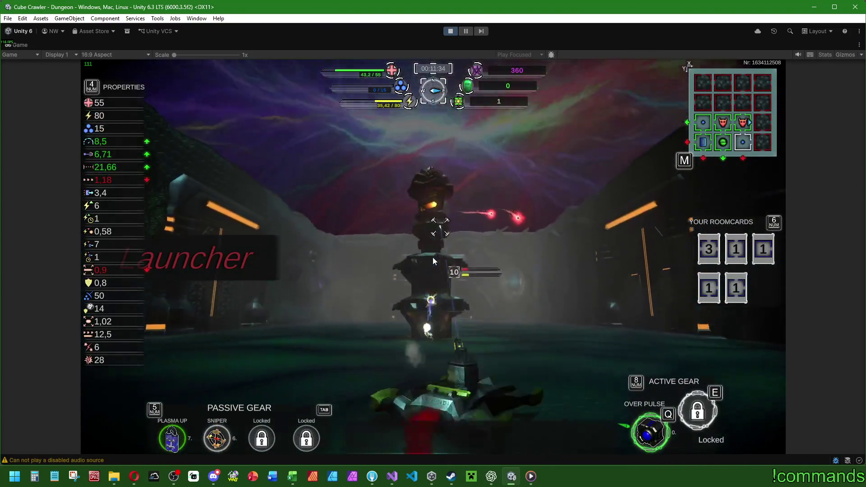
key("w")
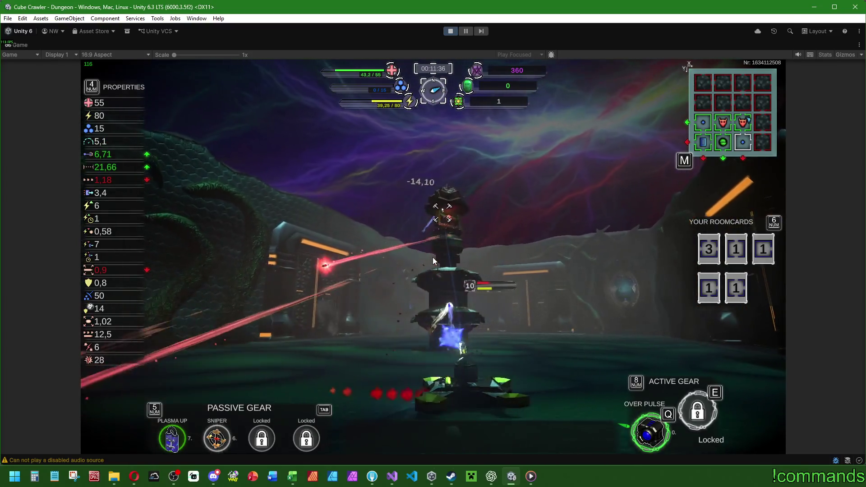
key("q")
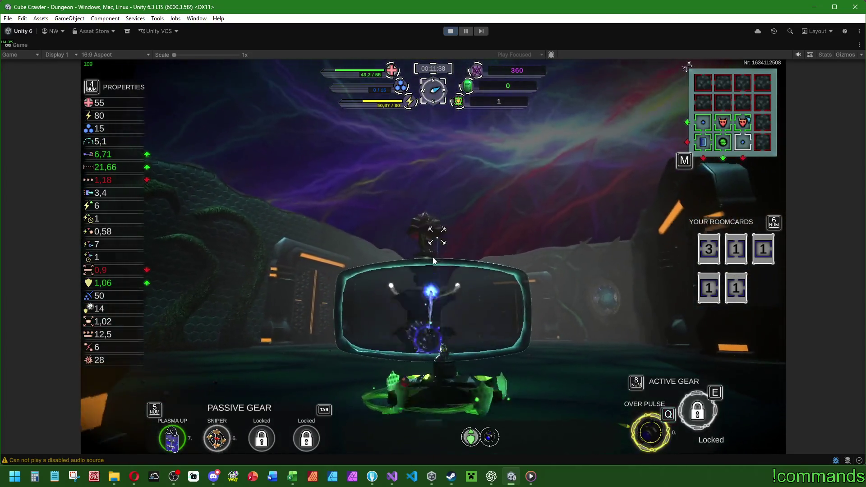
key("d")
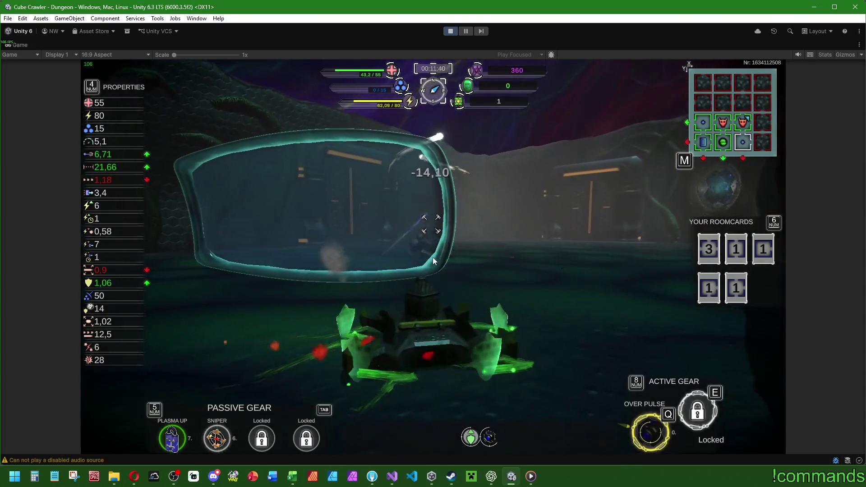
key("d")
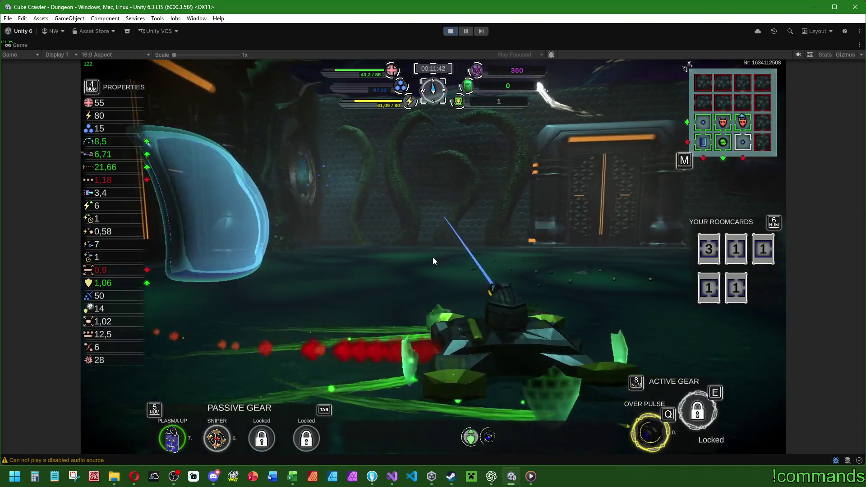
Step: Strafe left and right while firing at the tower, then re-centre facing it
key("a")
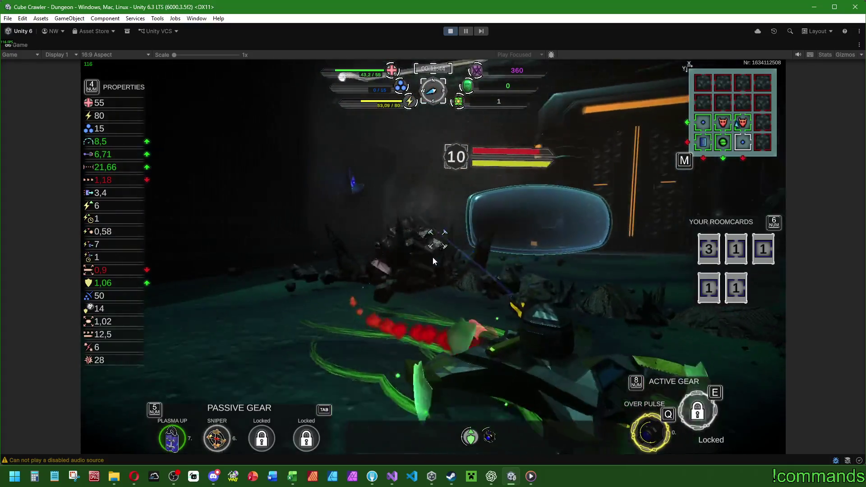
key("a")
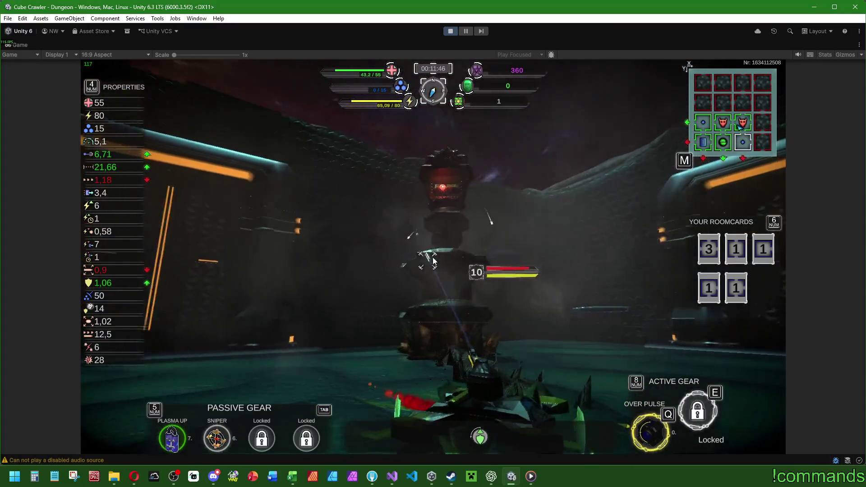
key("a")
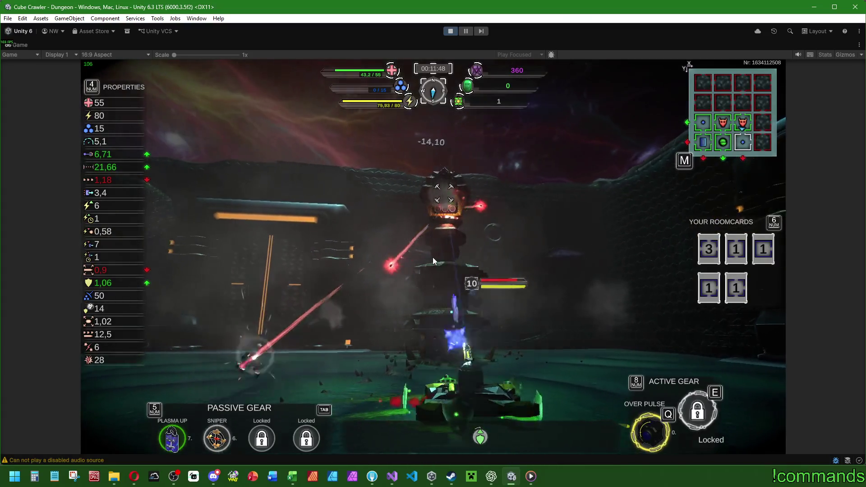
key("d")
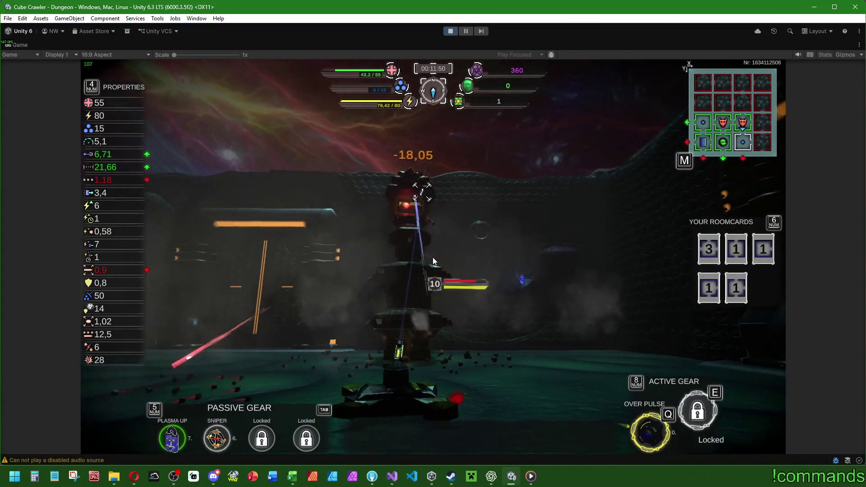
key("d")
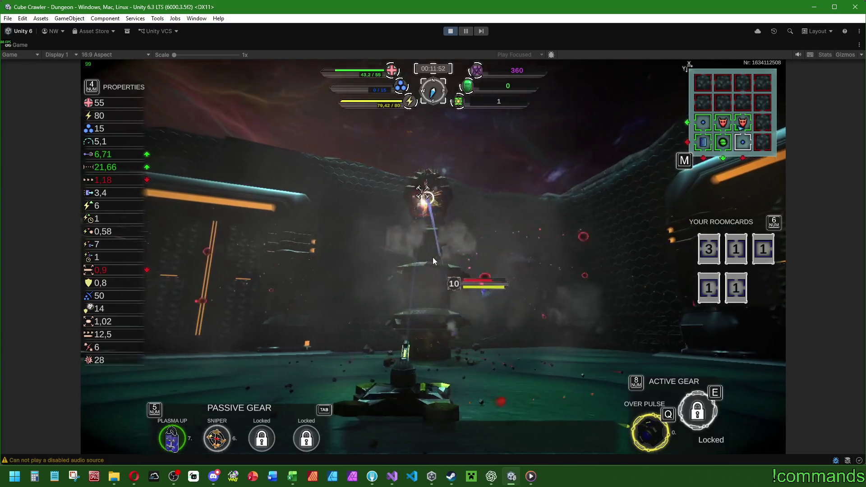
key("d")
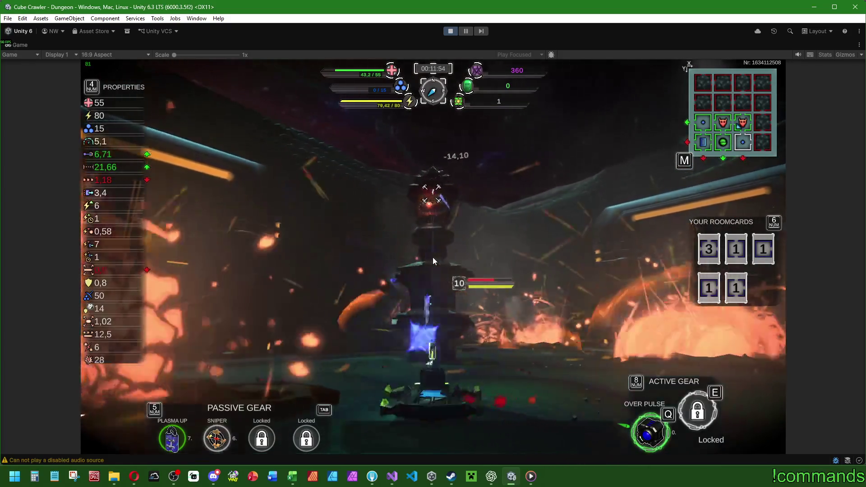
key("d")
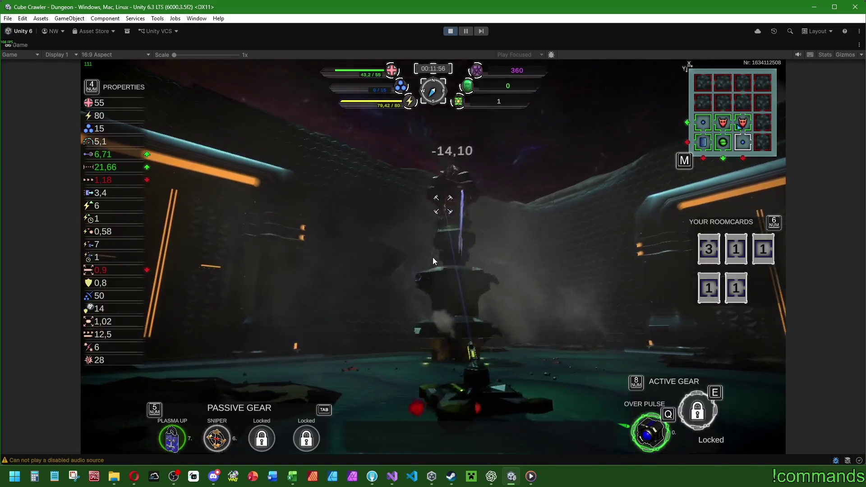
Step: Close in on the tower enemy, then bring up the Leaving cube summary and return to play
key("w")
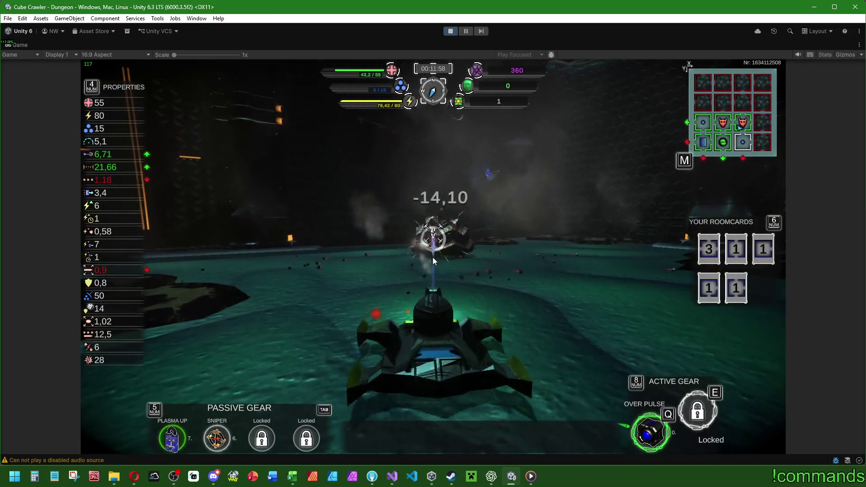
key("a")
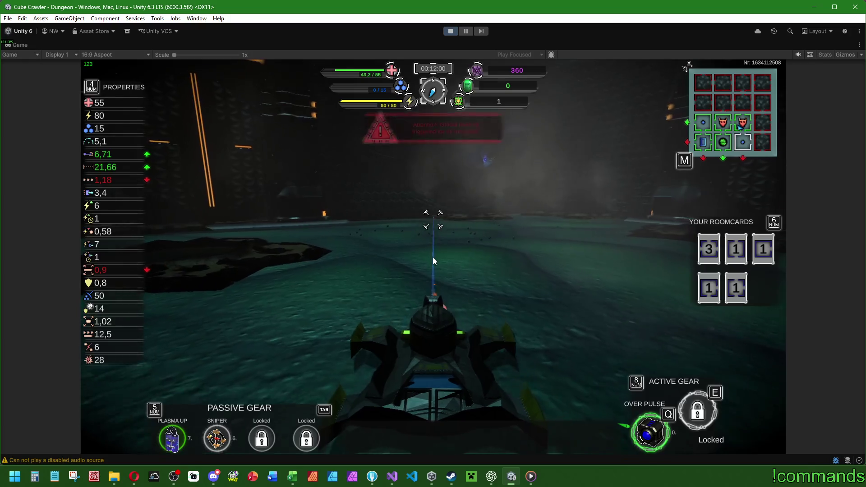
key("a")
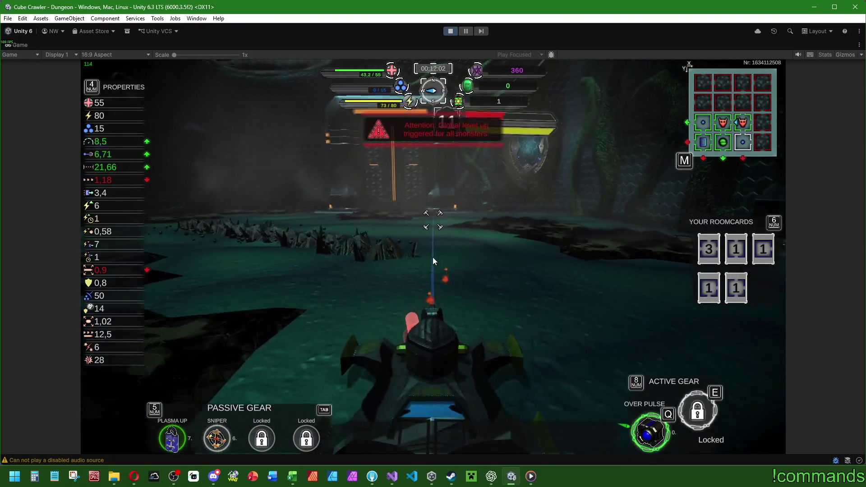
key("w")
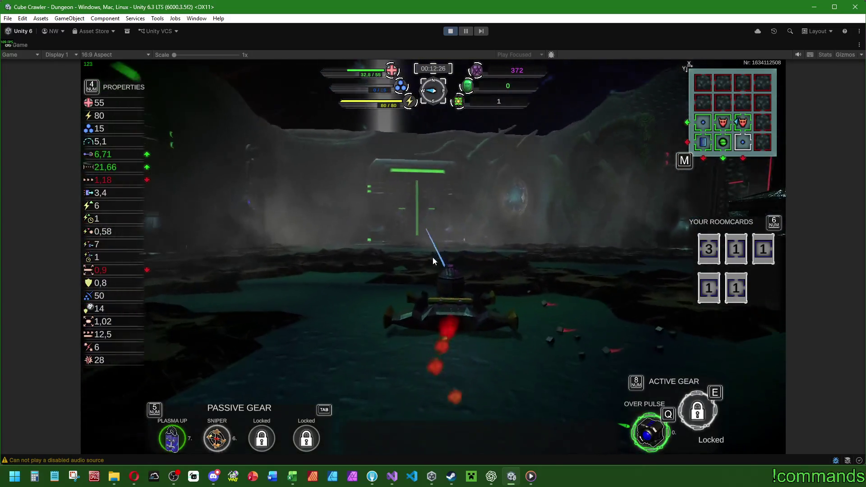
key("Escape")
key("Escape")
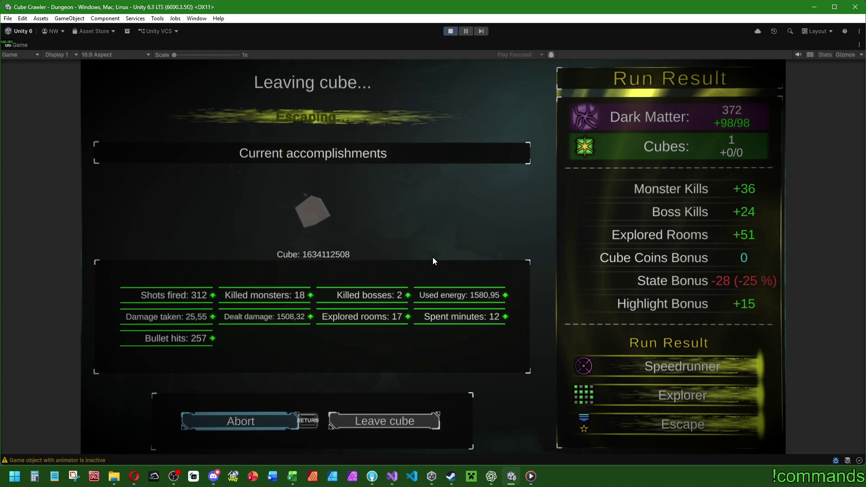
key("Return")
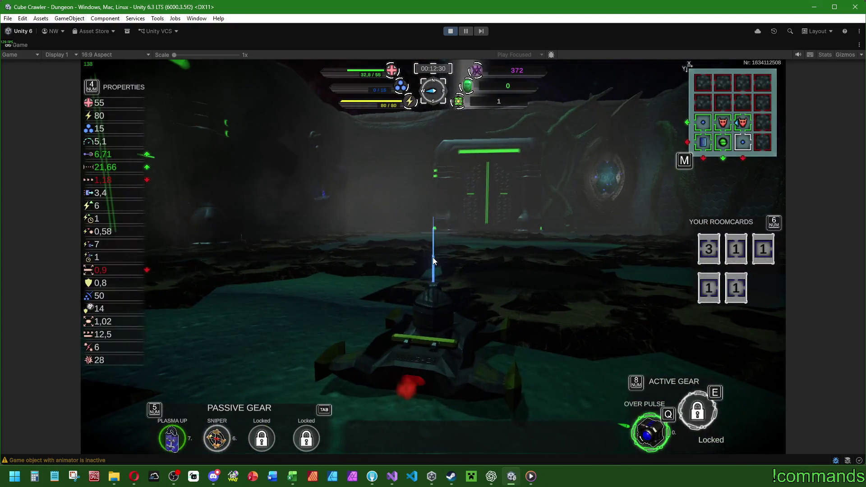
Step: Check the dungeon map, then drive the ship toward the green gate
key("m")
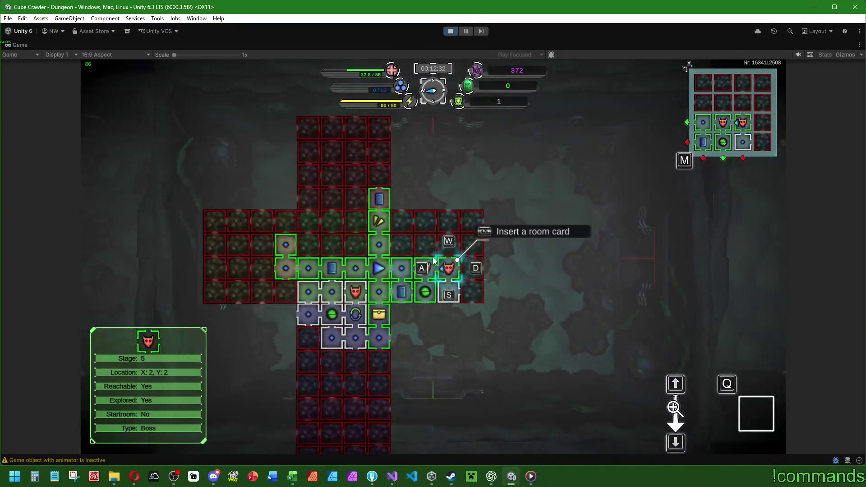
key("m")
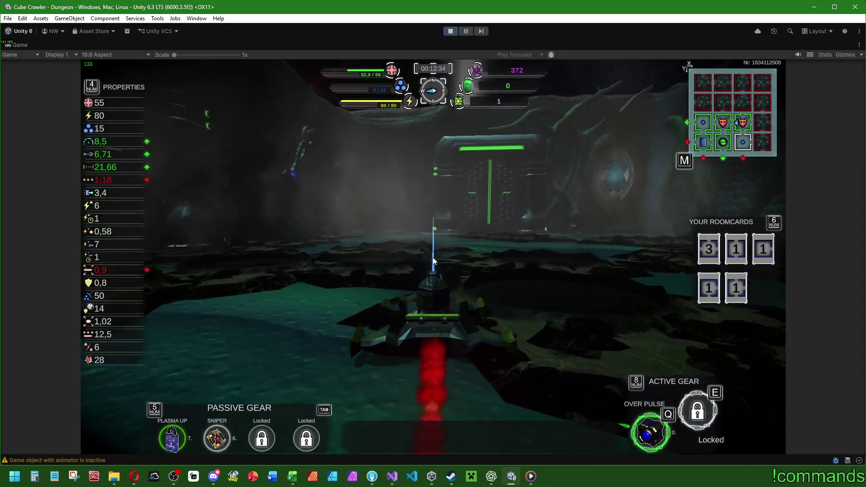
key("w")
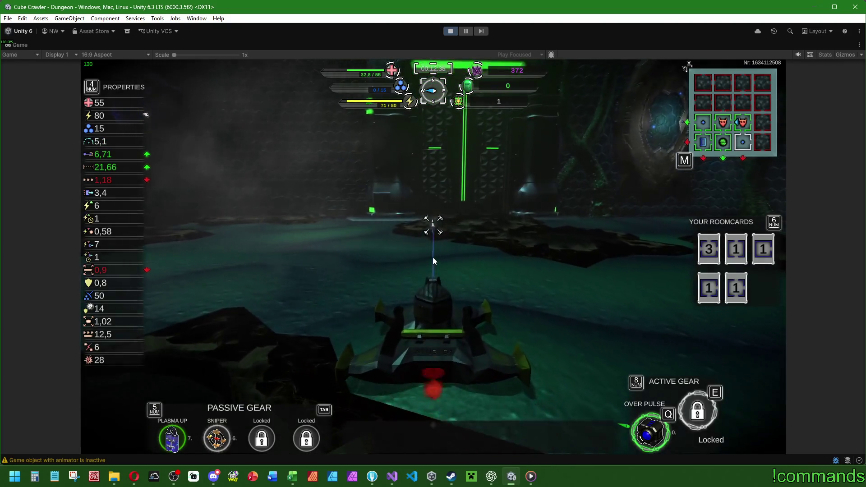
key("a")
key("d")
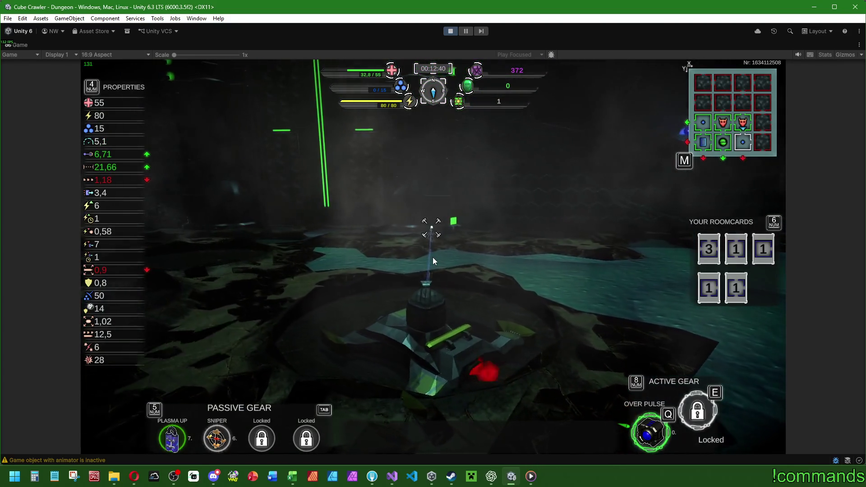
key("Tab")
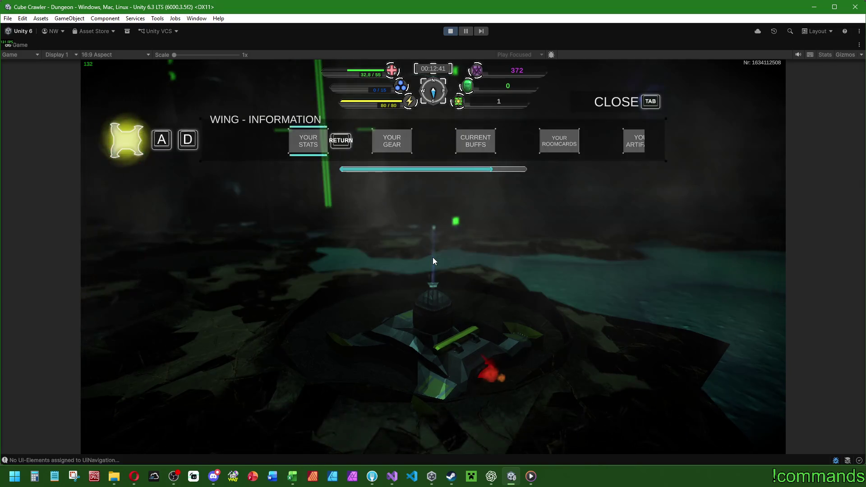
key("e")
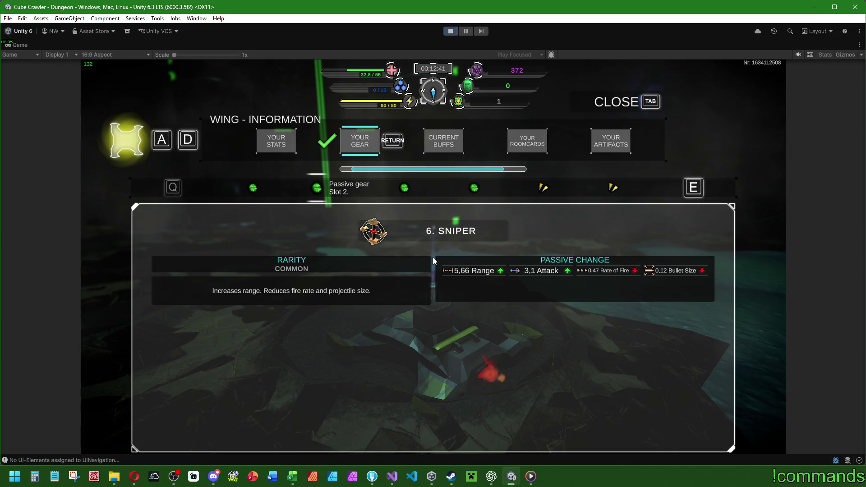
key("q")
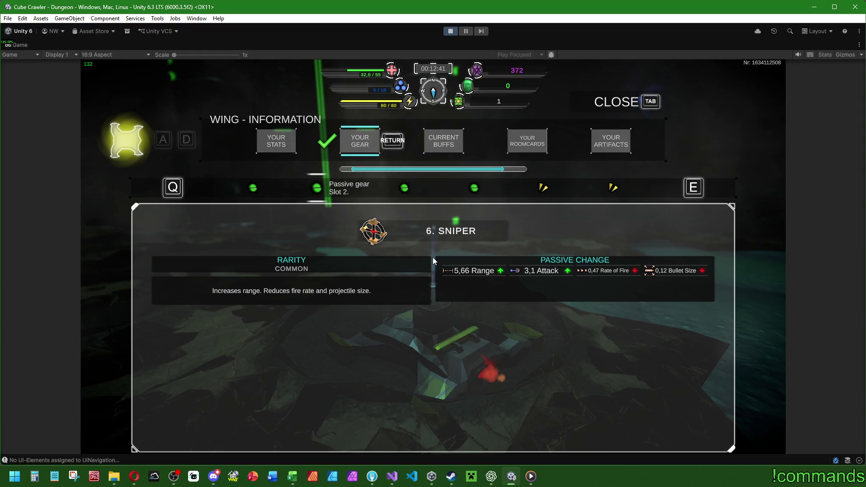
key("Tab")
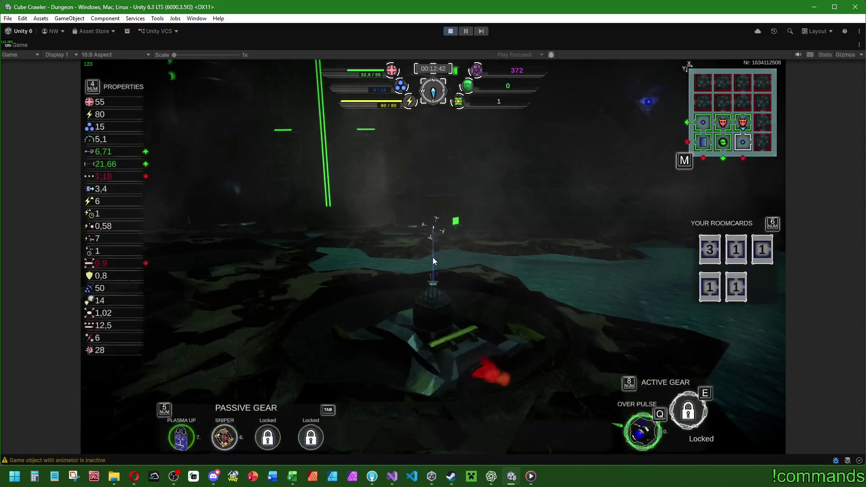
Step: Drive through the green portal into the slime arena and aim at the green slime
key("w")
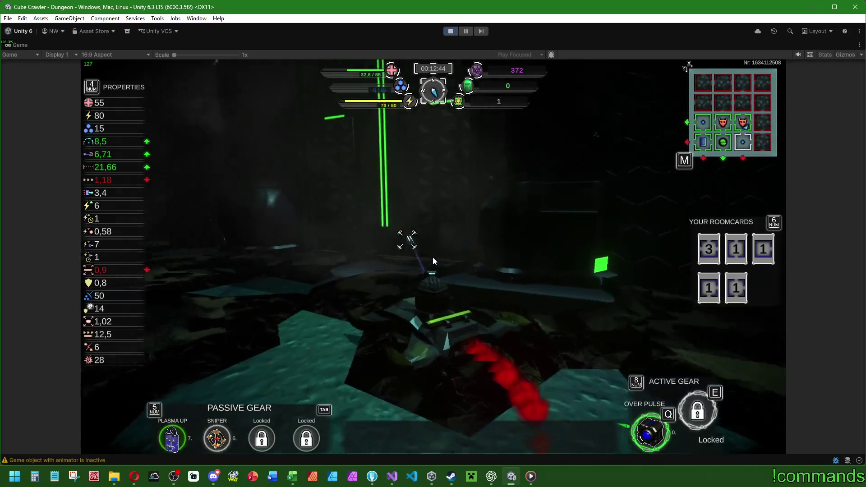
key("w")
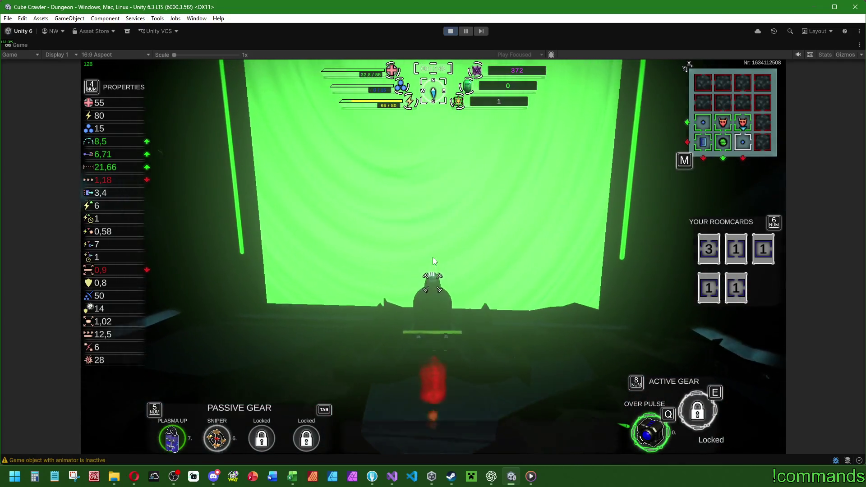
key("d")
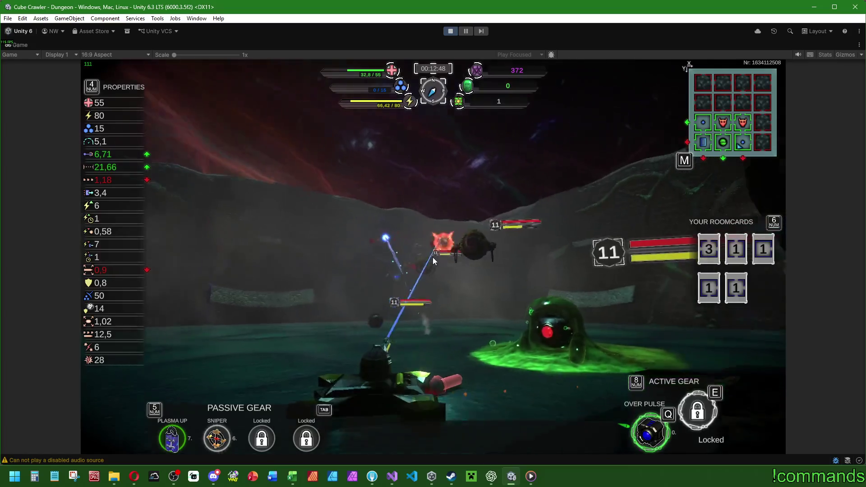
key("d")
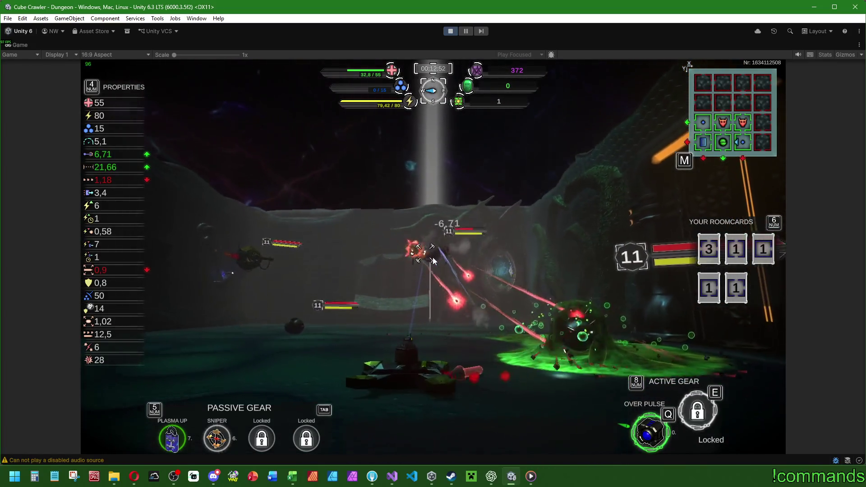
key("d")
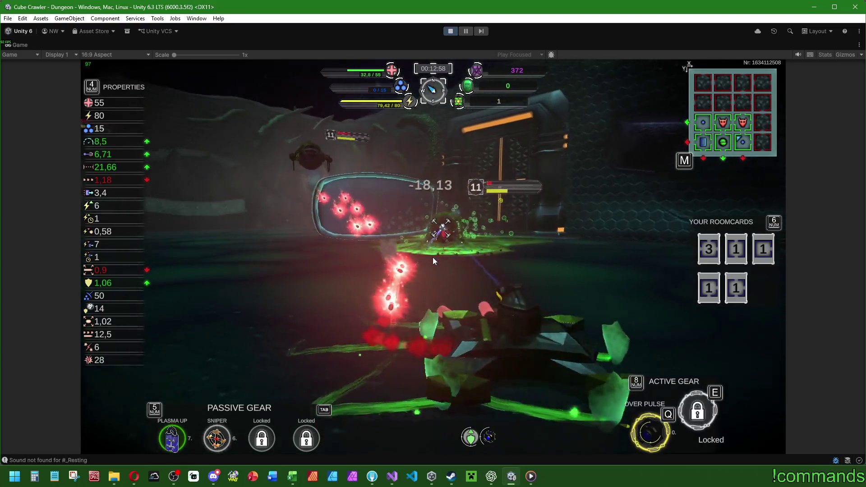
Step: Fight the arena enemies with laser fire, the Over Pulse shield and a dodge
key("a")
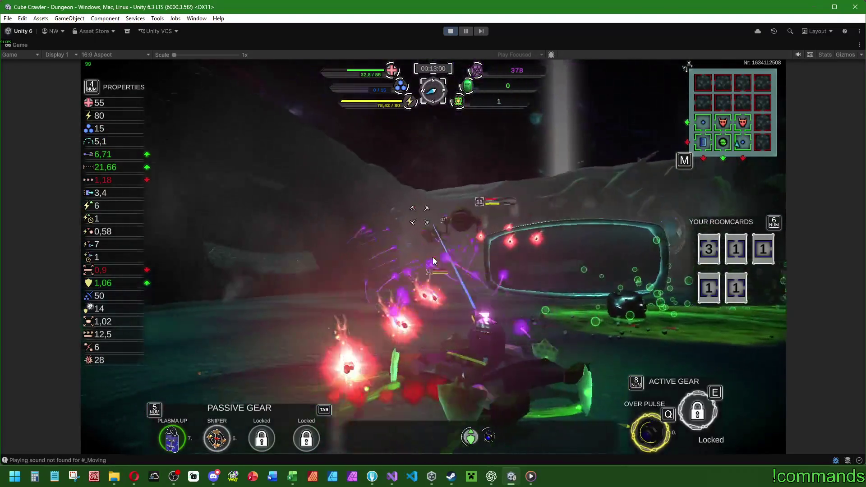
key("d")
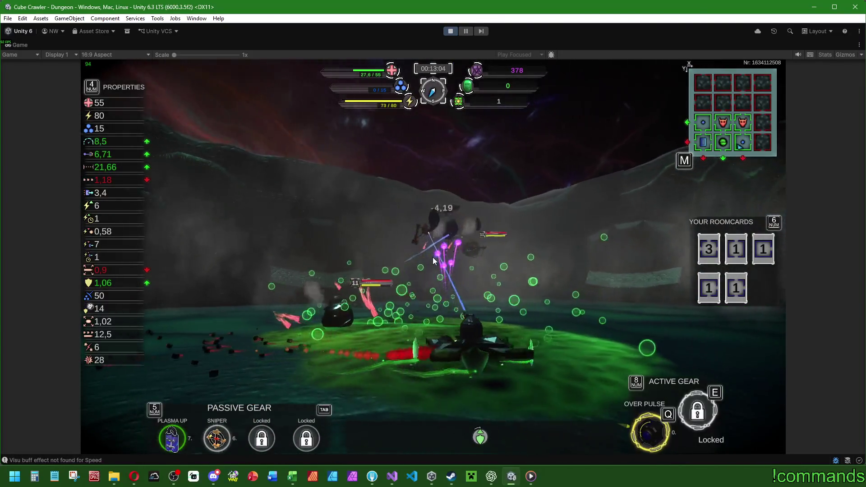
key("w")
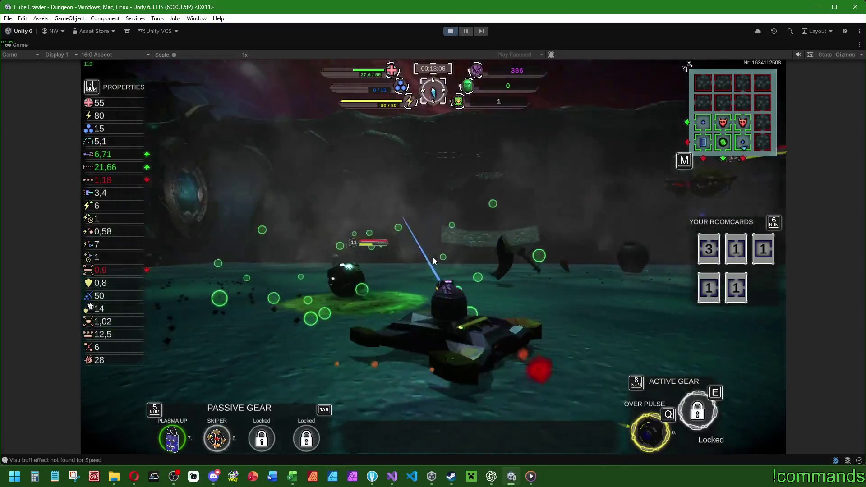
key("a")
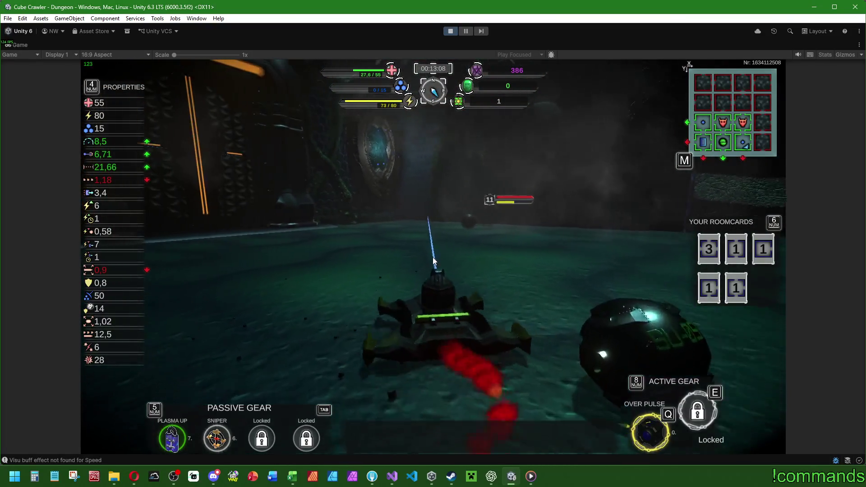
key("d")
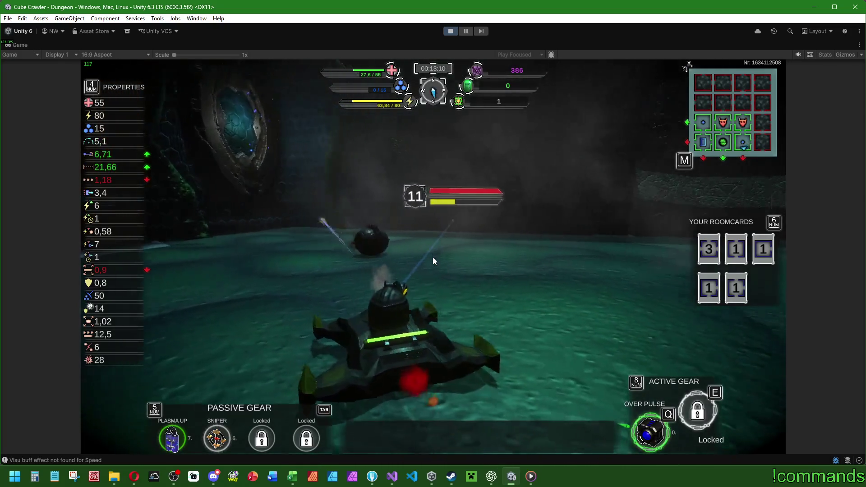
key("d")
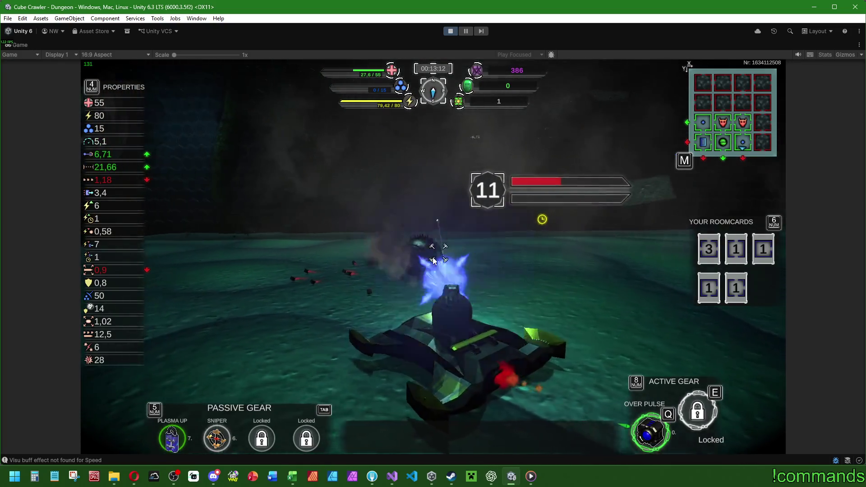
key("a")
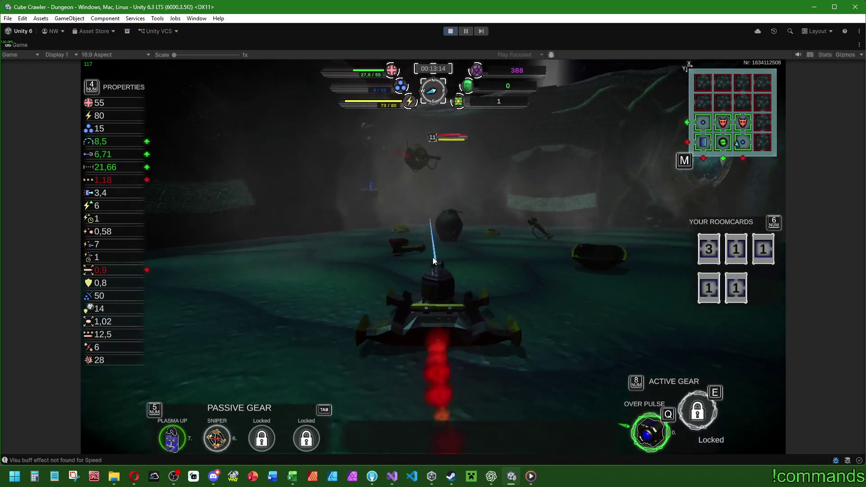
key("q")
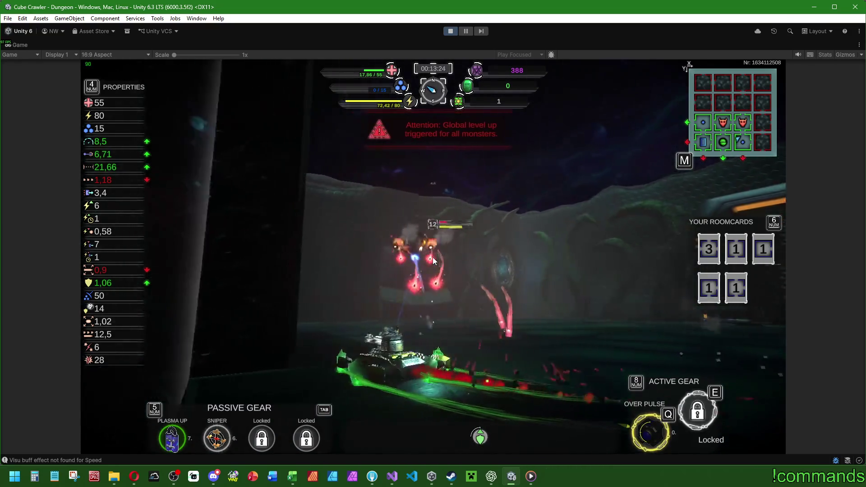
key("space")
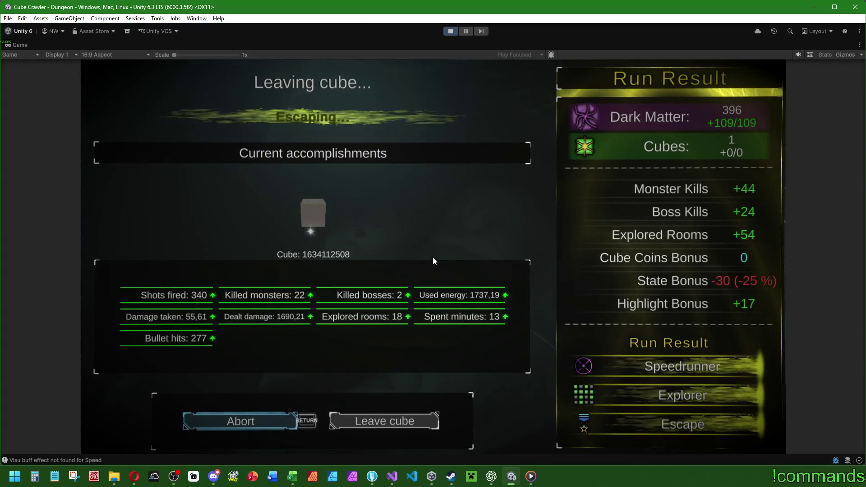
Step: Abort leaving the cube and place a room card on the dungeon map
key("Return")
key("m")
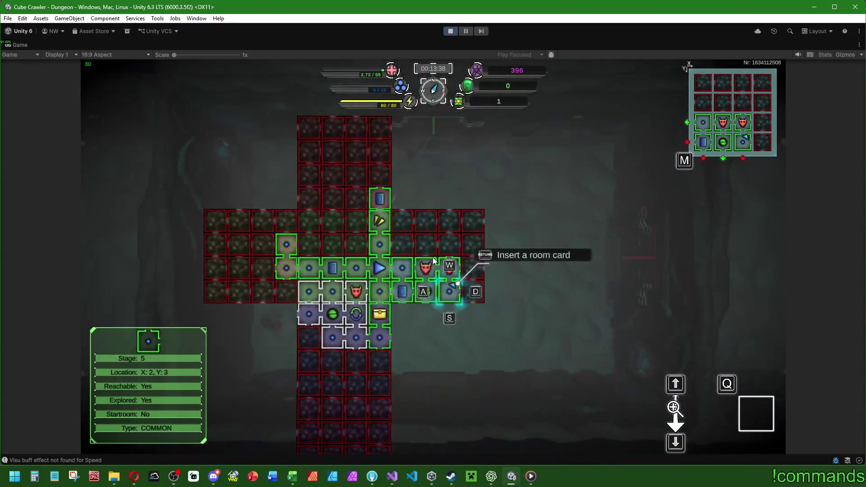
key("m")
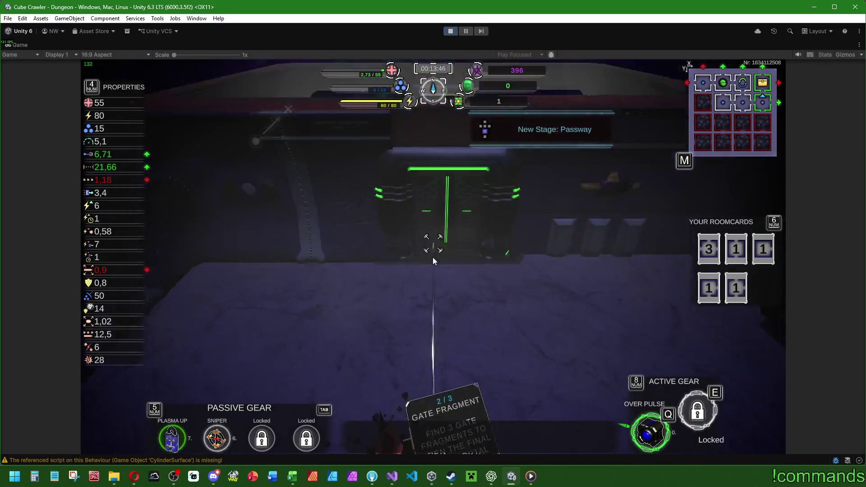
Step: Collect the red crystal gate fragment, pass the green beam, and fight using Over Pulse
key("a")
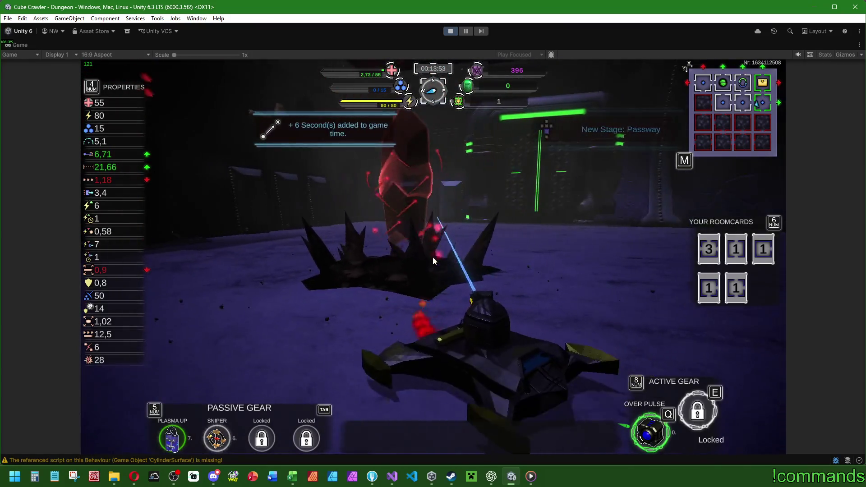
key("w")
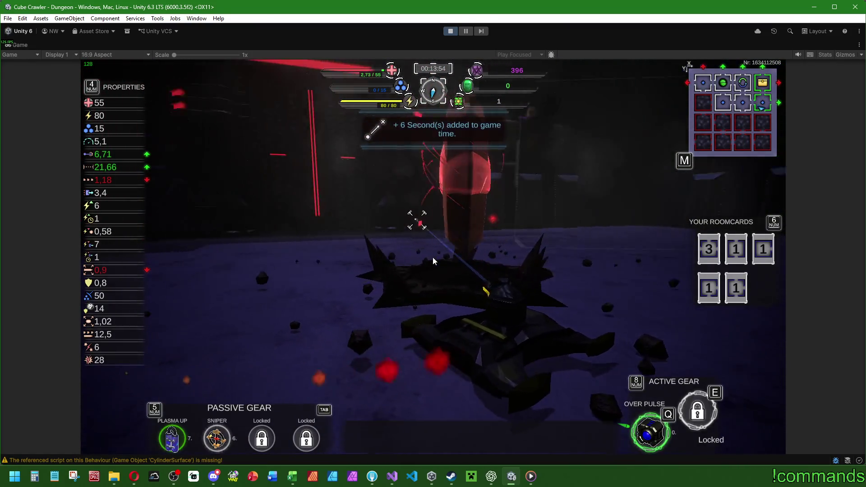
key("w")
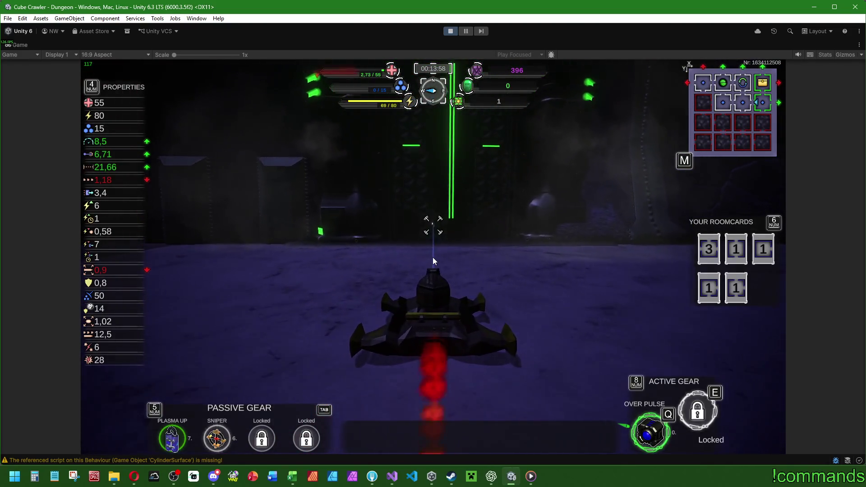
key("w")
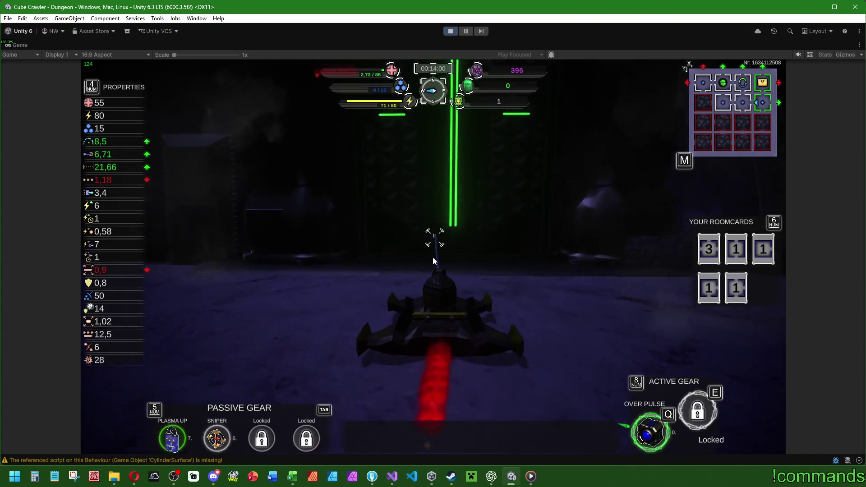
key("w")
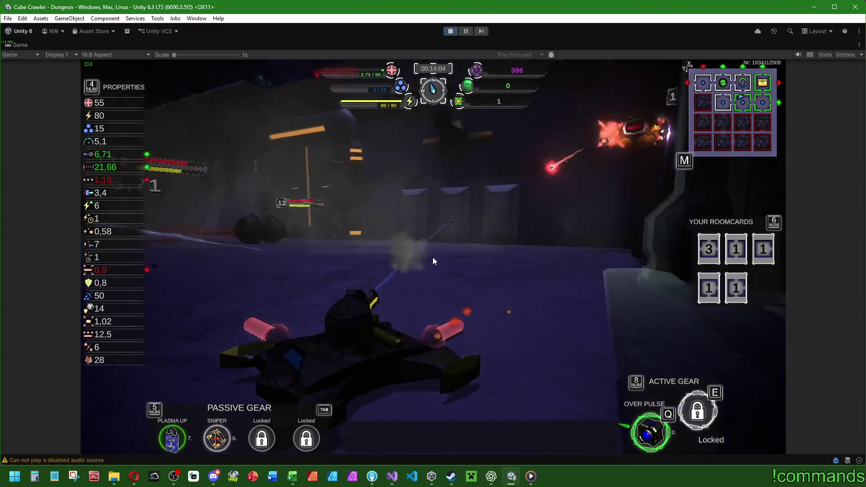
key("q")
key("a")
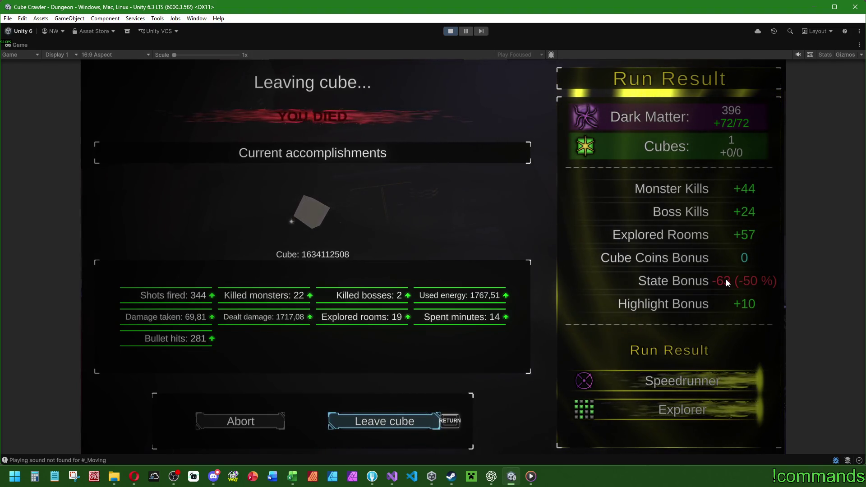
Step: Dismiss the death summary, stop play mode and clear the Console
key("Return")
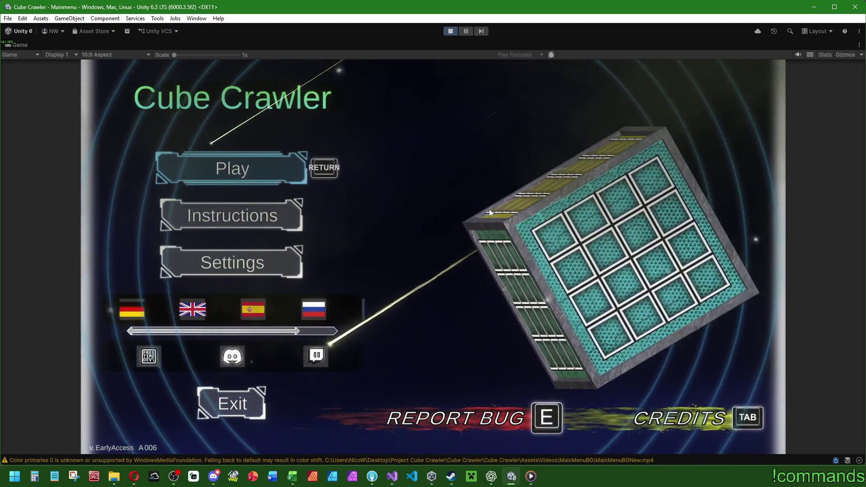
left_click(454, 34)
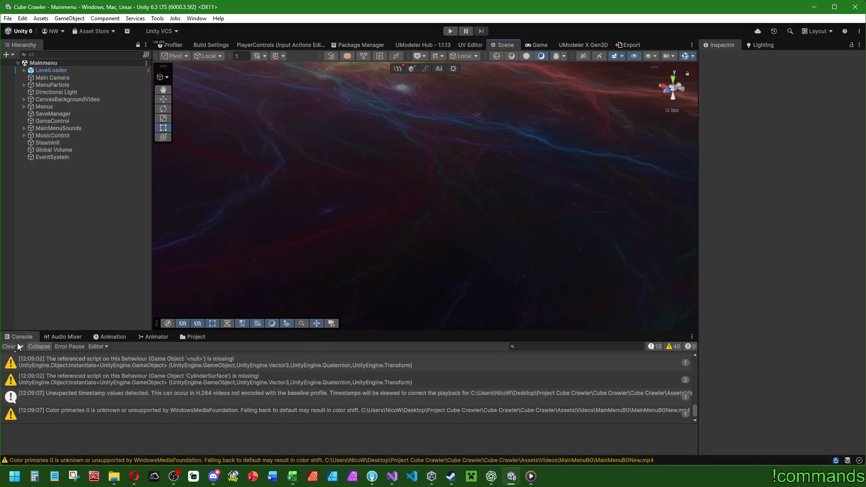
left_click(18, 345)
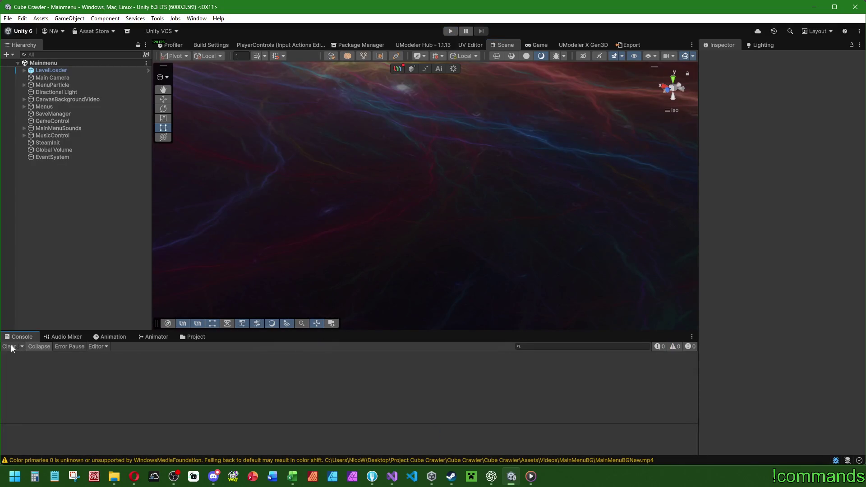
Step: Close Visual Studio, confirming that its debugging session should stop
left_click(393, 476)
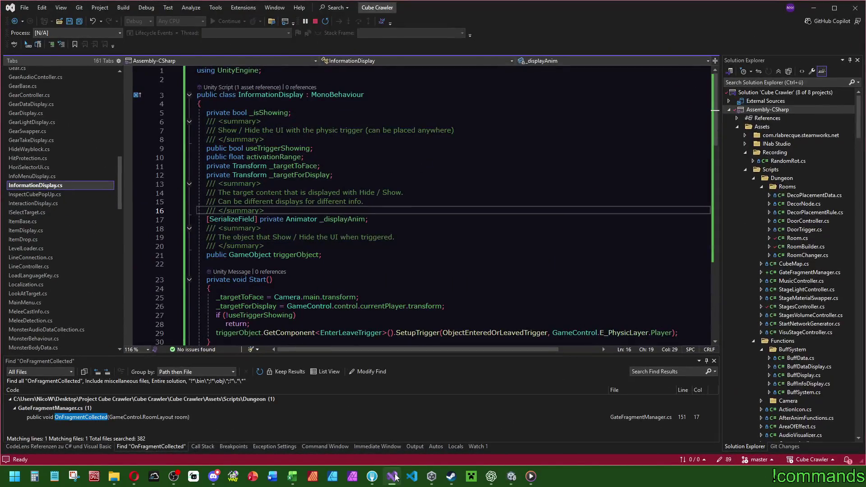
left_click(855, 9)
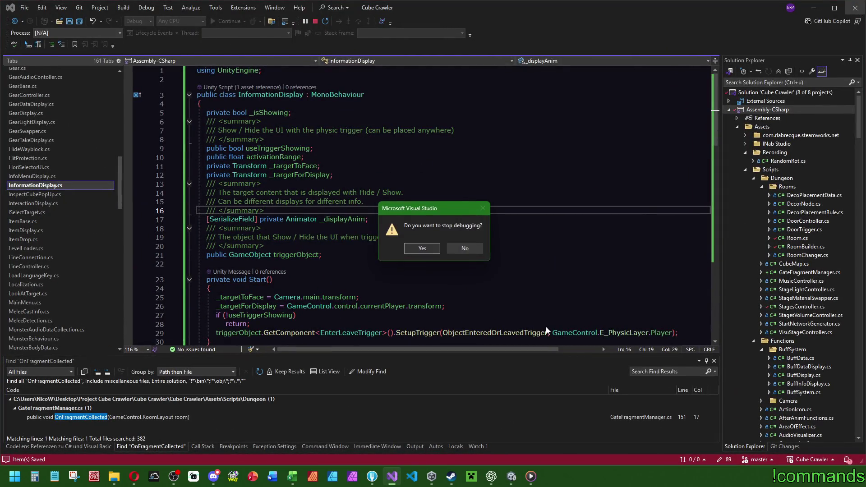
left_click(421, 249)
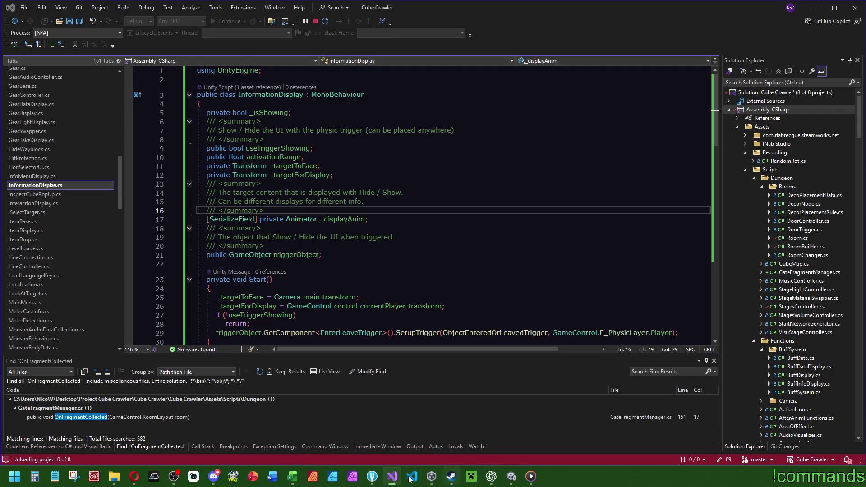